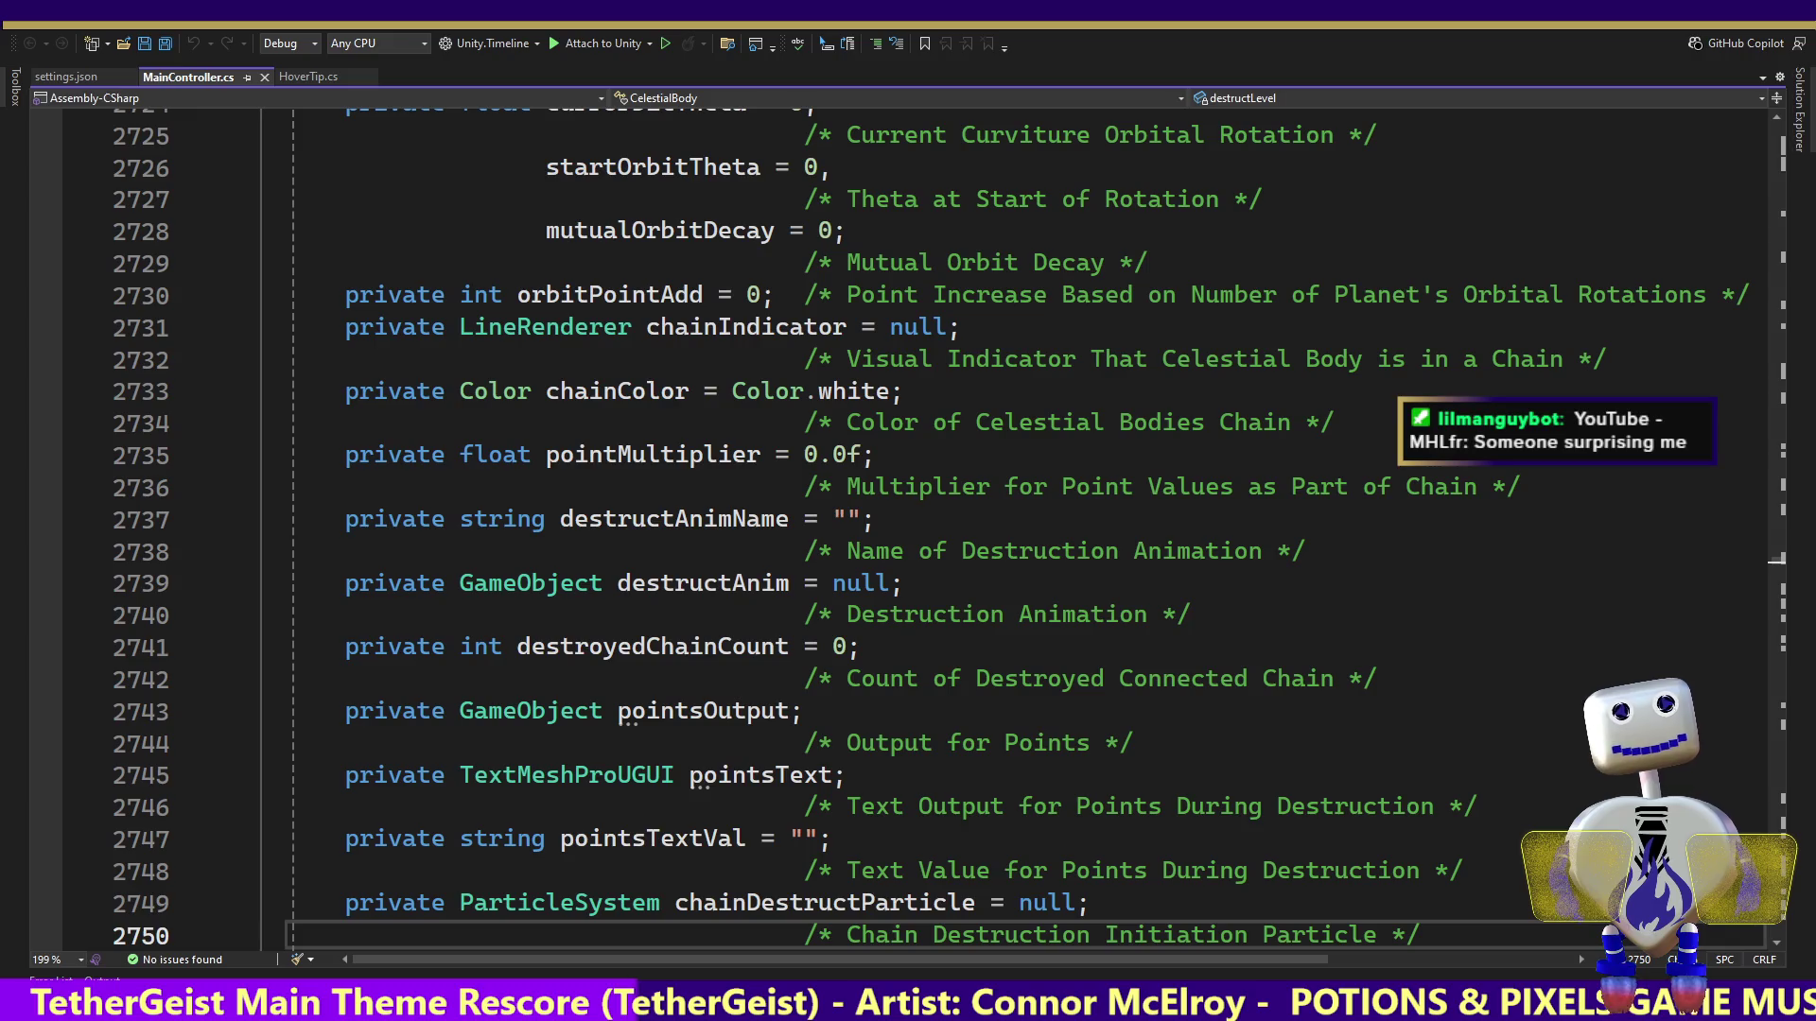
# Switch from Visual Studio to Blender and start editing the 1920 px render width
pyautogui.hotkey('alt', 'Tab')
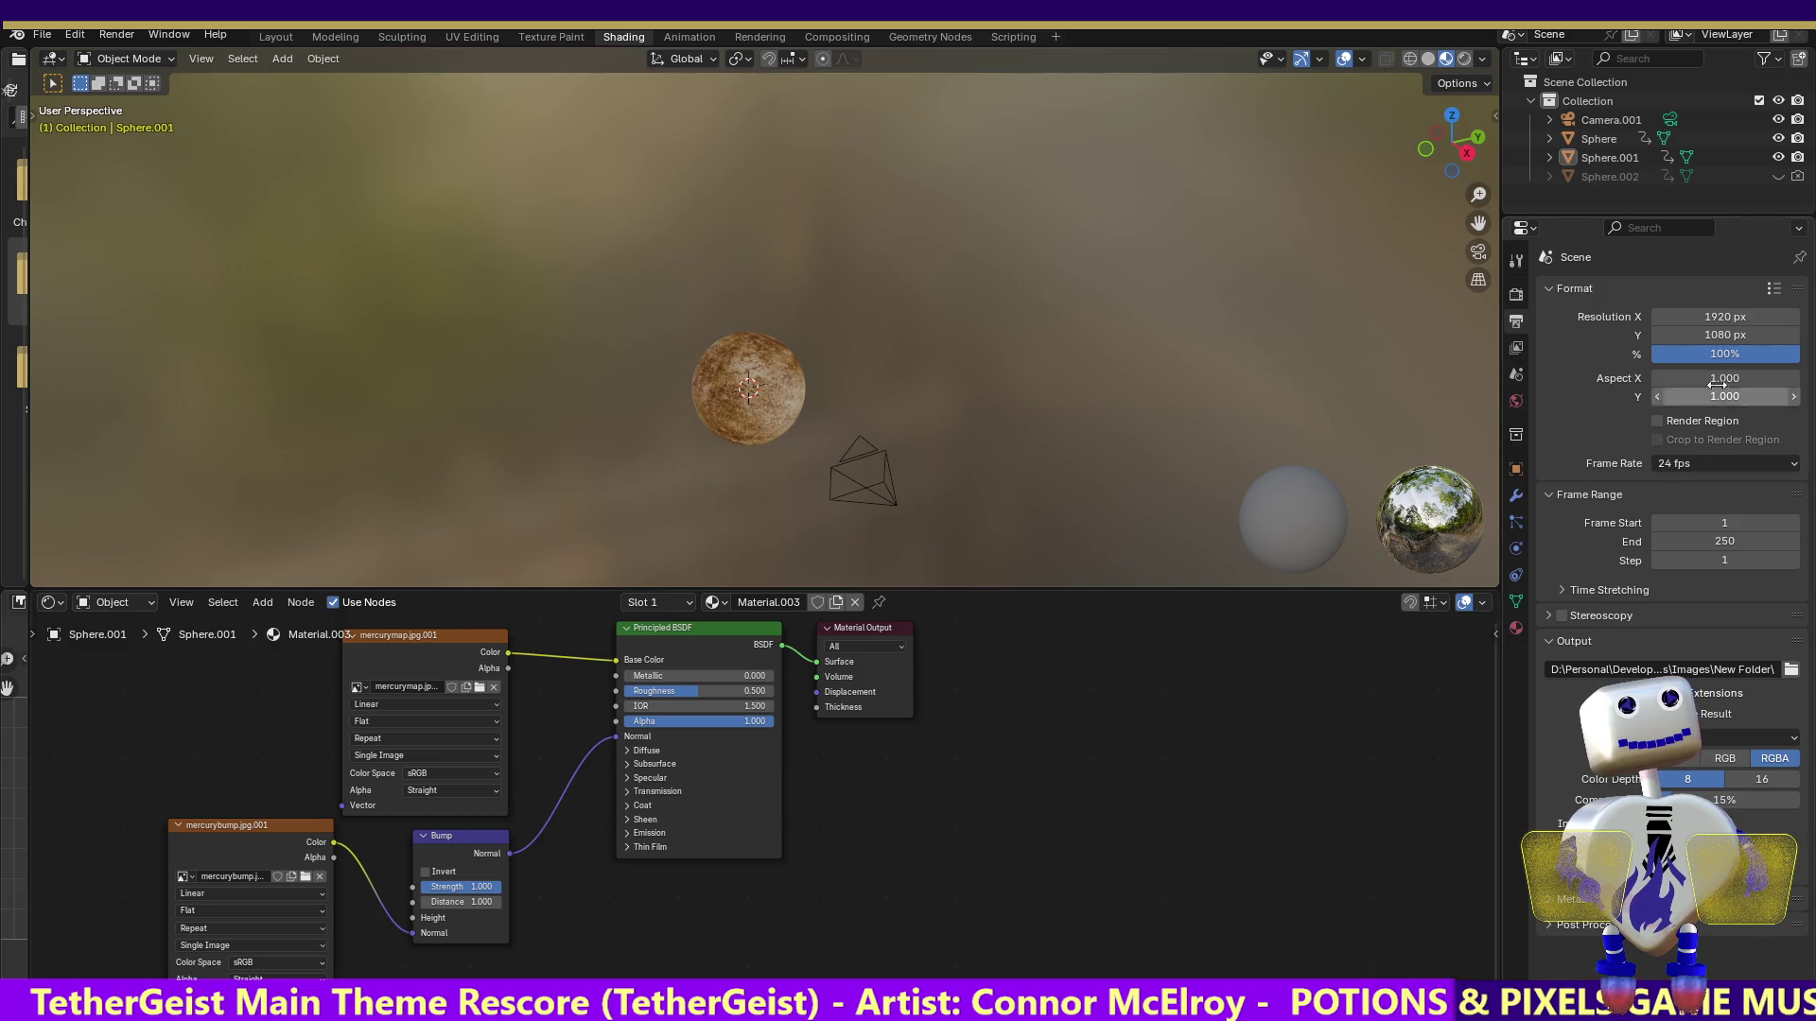
pyautogui.click(1715, 316)
# Set Resolution X to 240 and Resolution Y to 135 in Output Properties
pyautogui.write('240')
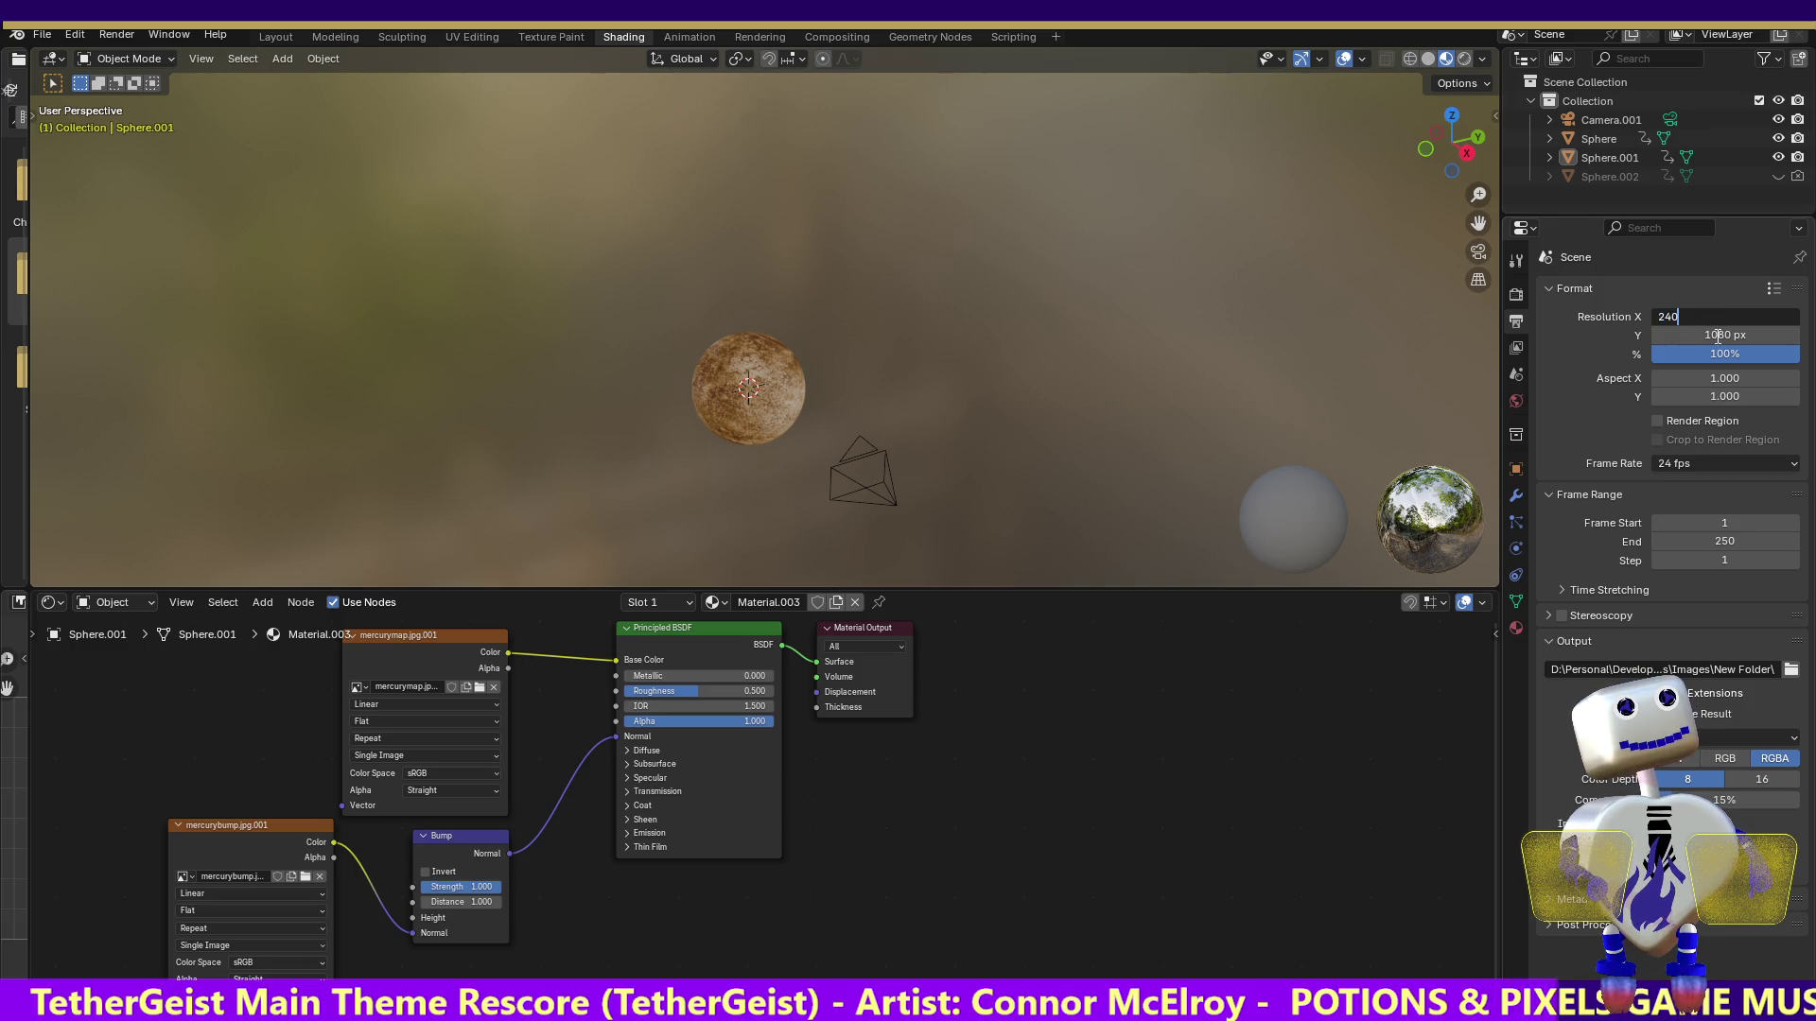
pyautogui.press('Escape')
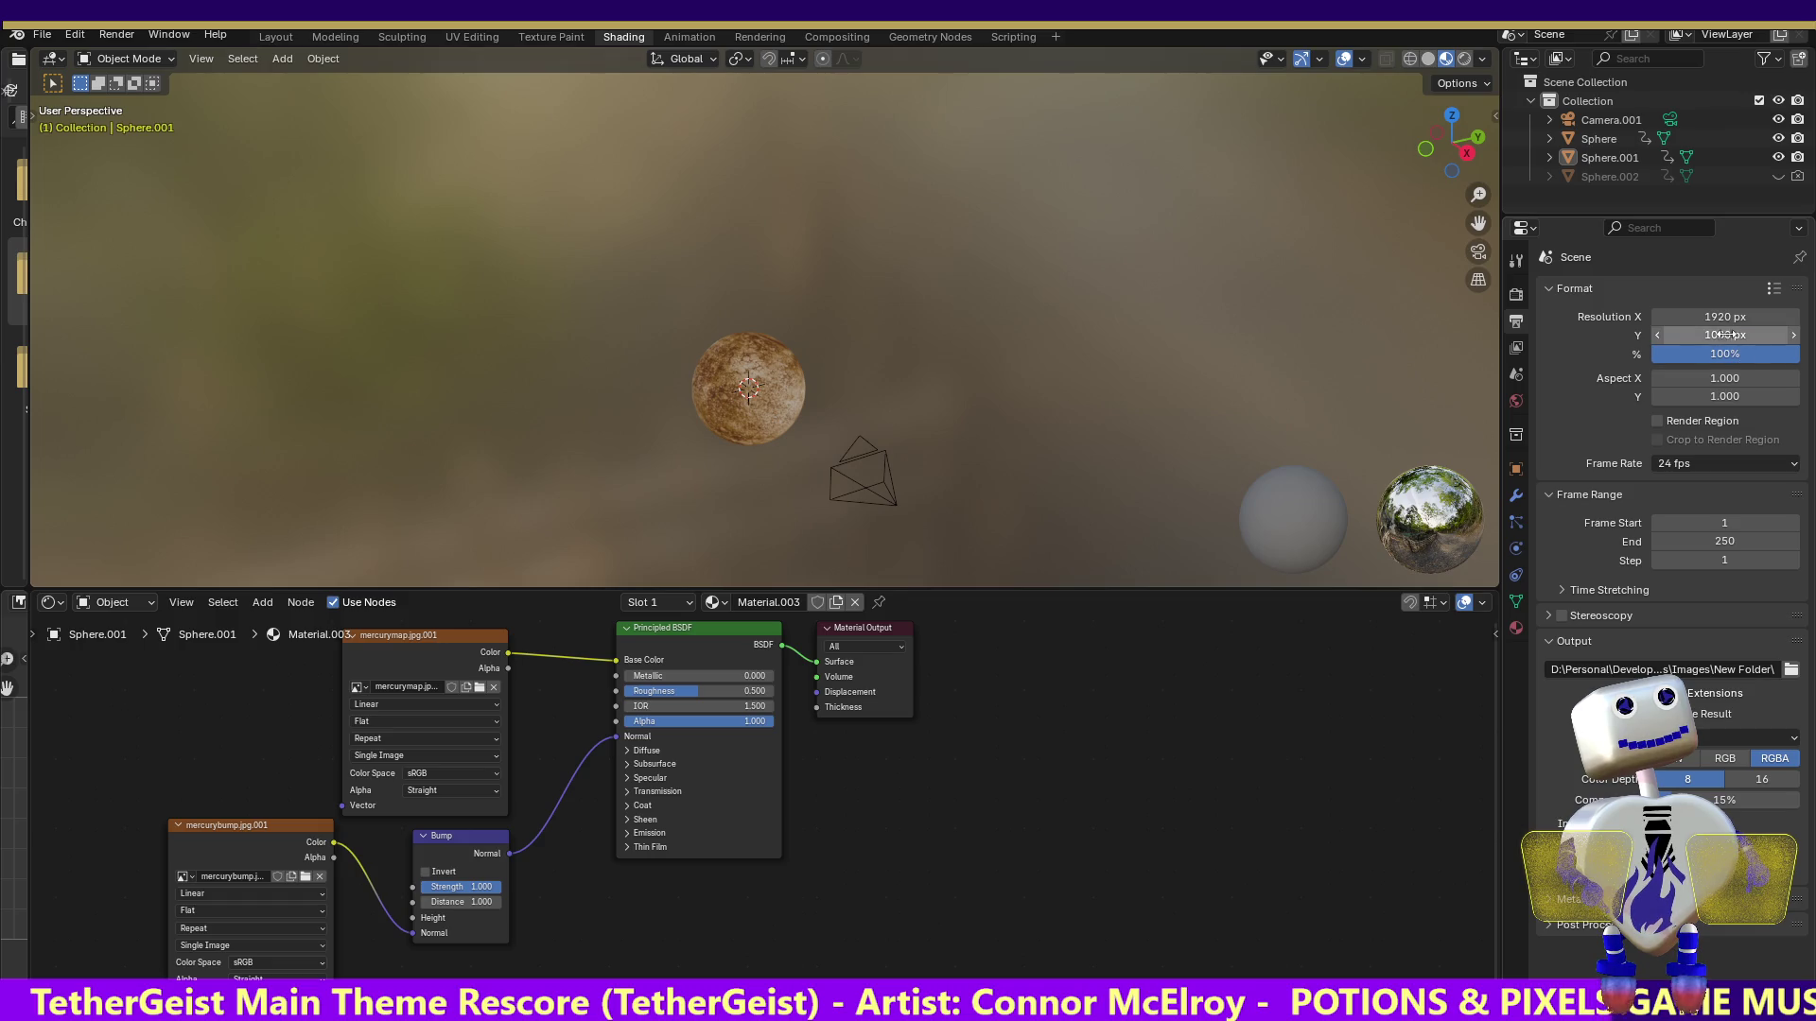
pyautogui.click(1720, 318)
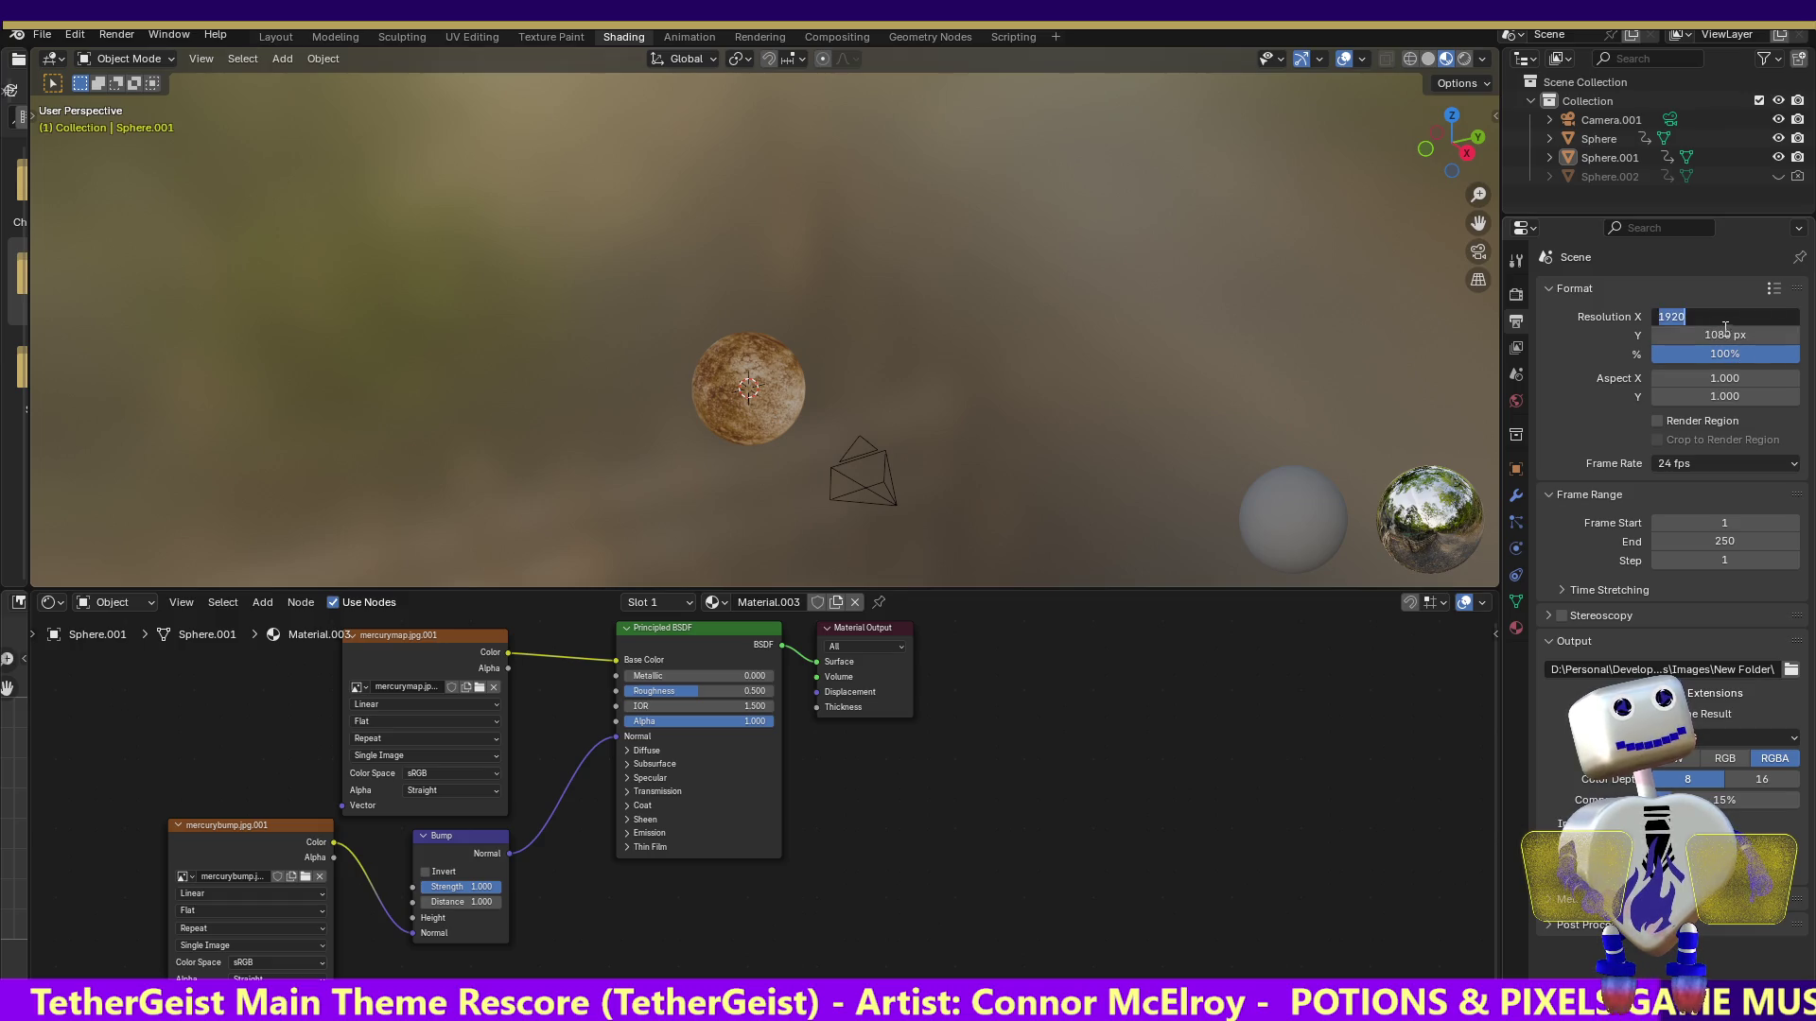
pyautogui.write('240')
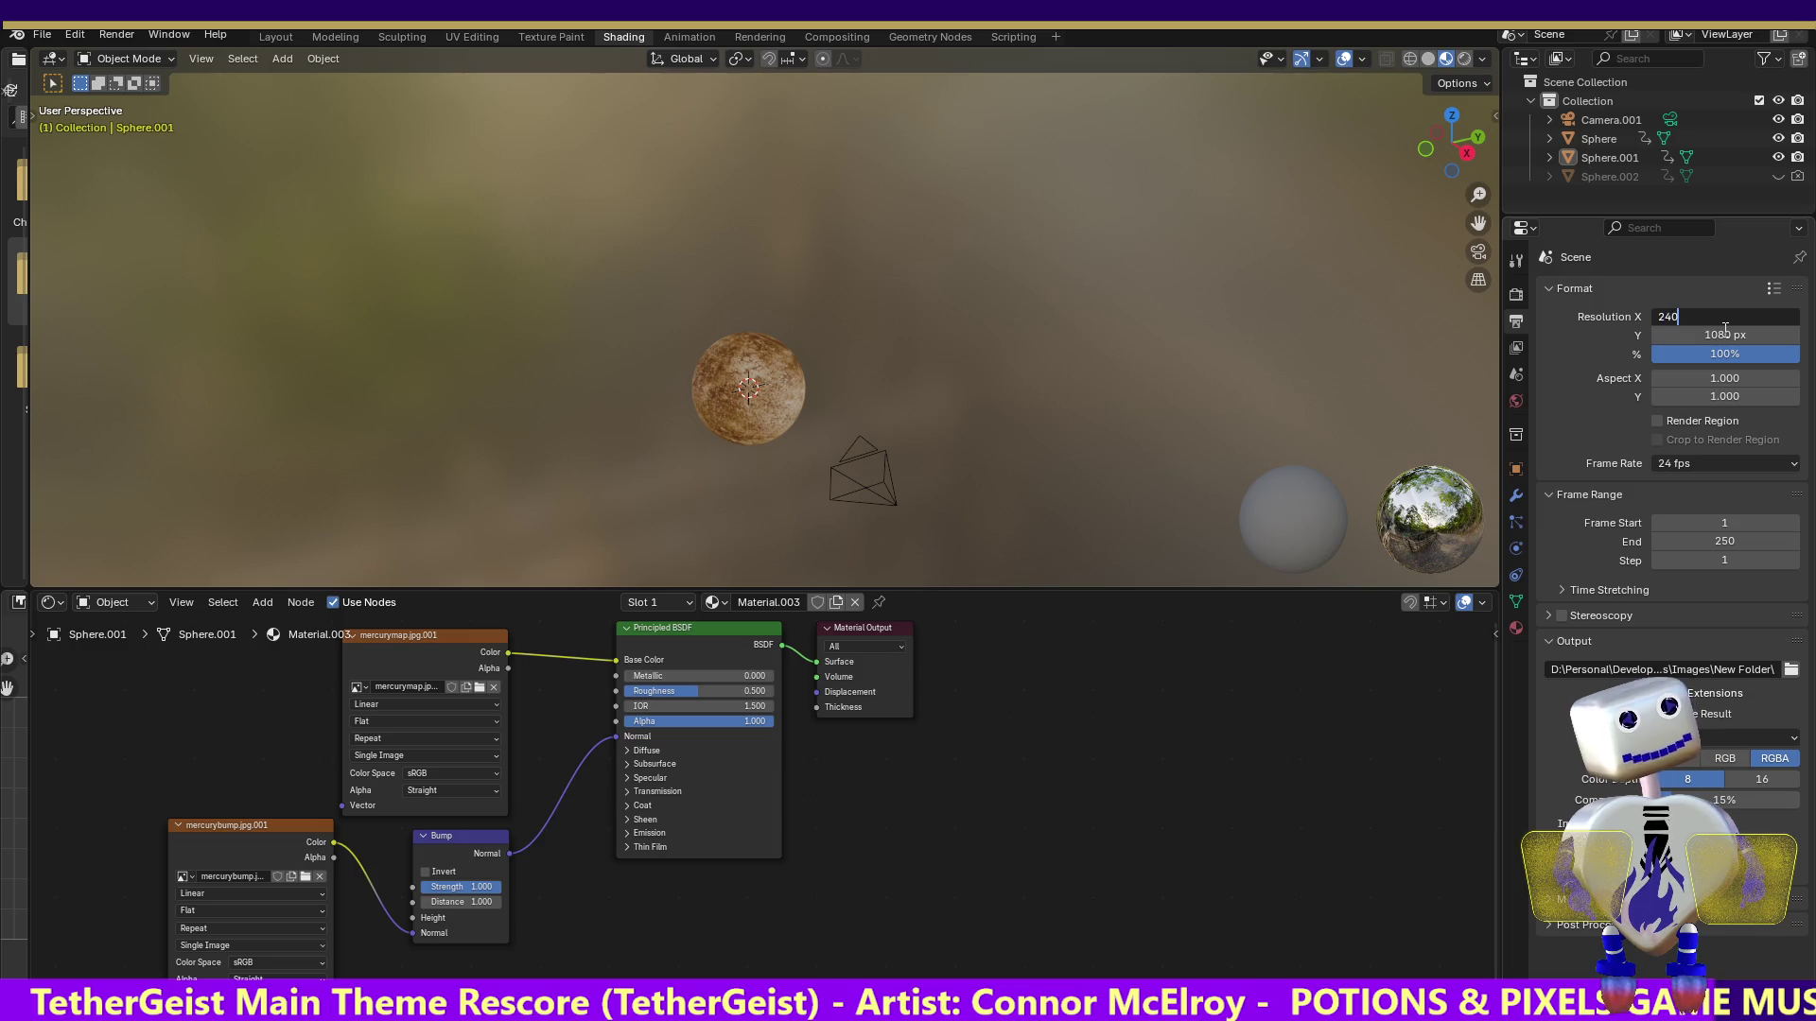
pyautogui.press('Return')
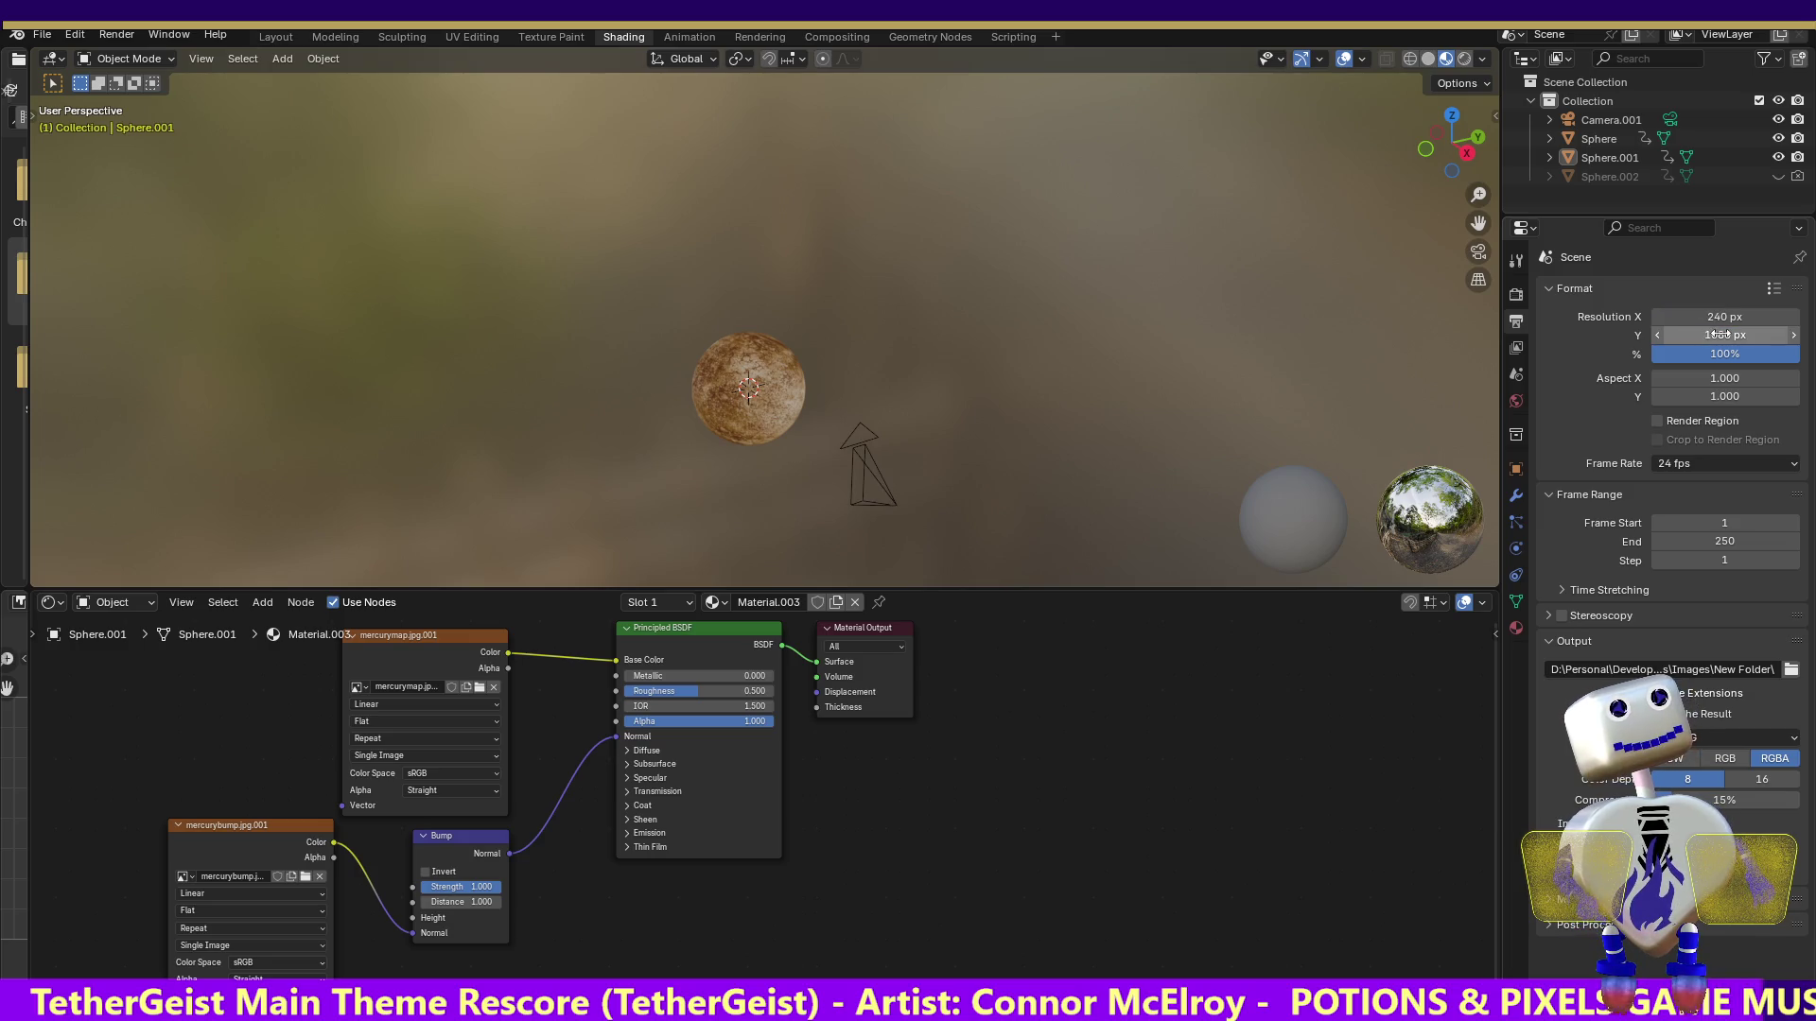
pyautogui.click(1721, 334)
pyautogui.write('13')
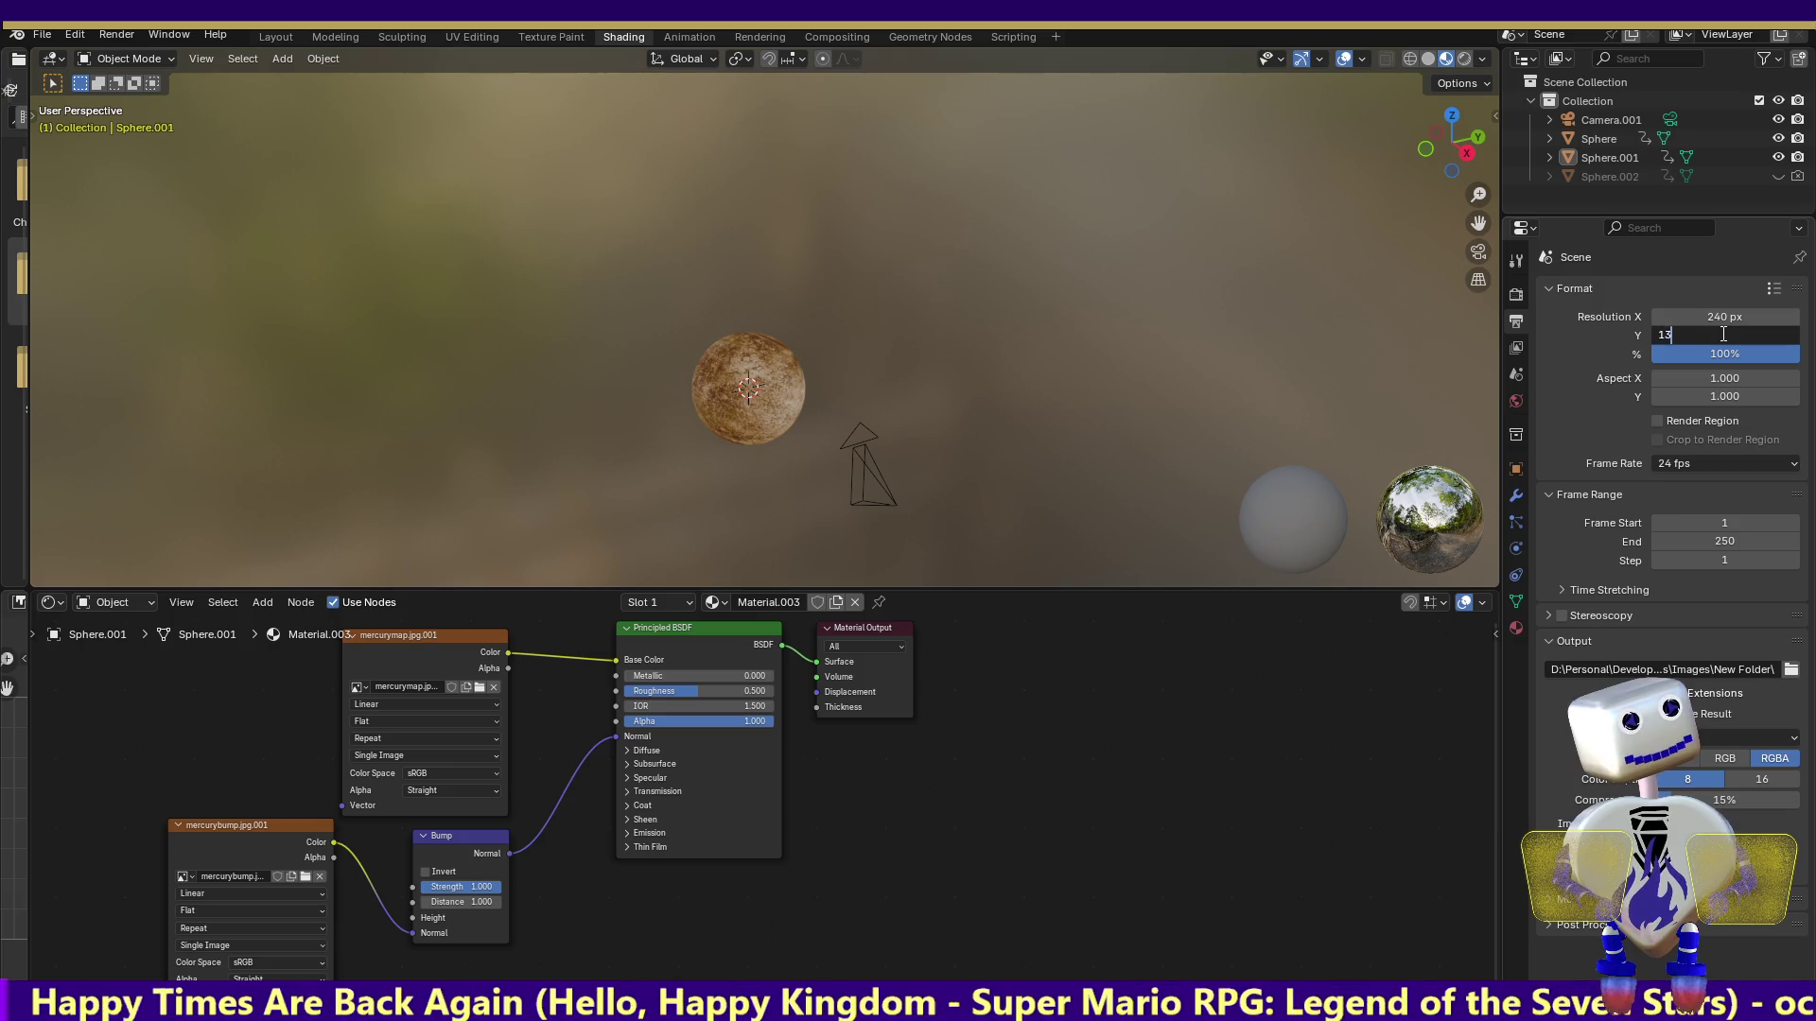
pyautogui.write('5')
pyautogui.press('Return')
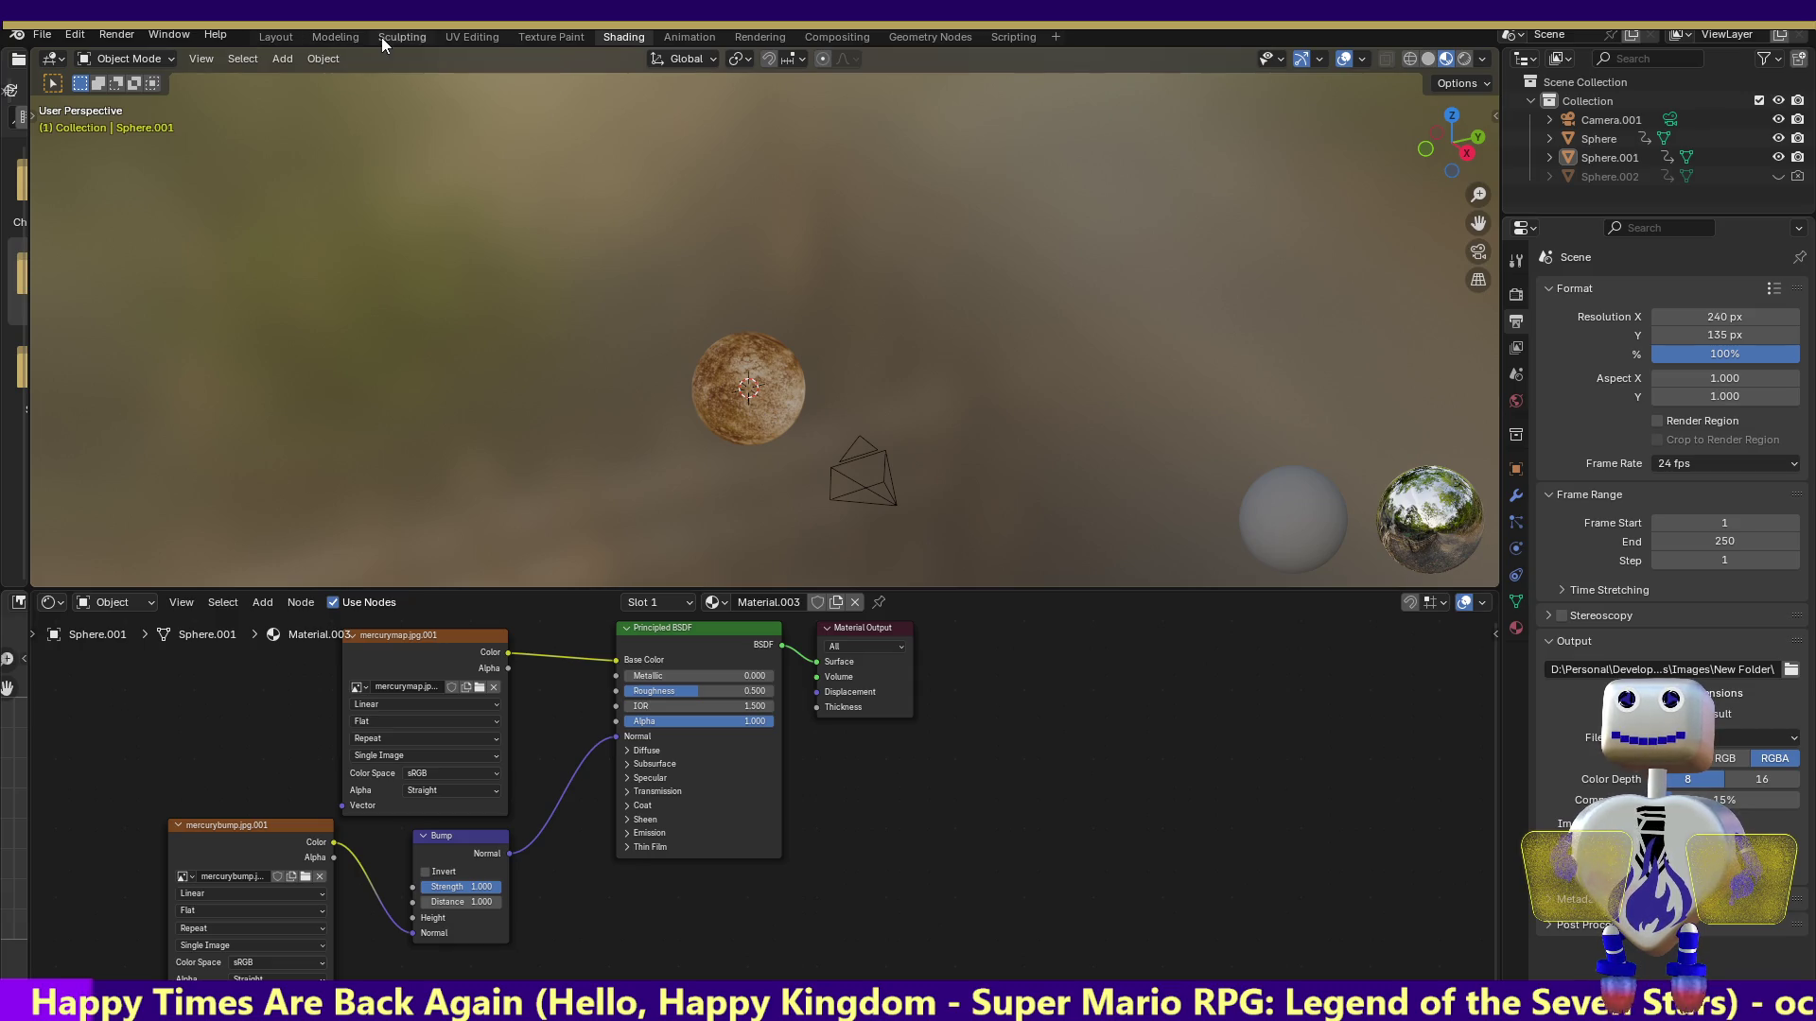
# In the Animation workspace, select Sphere.001 and scrub to frame 38 to preview its Z rotation
pyautogui.click(704, 36)
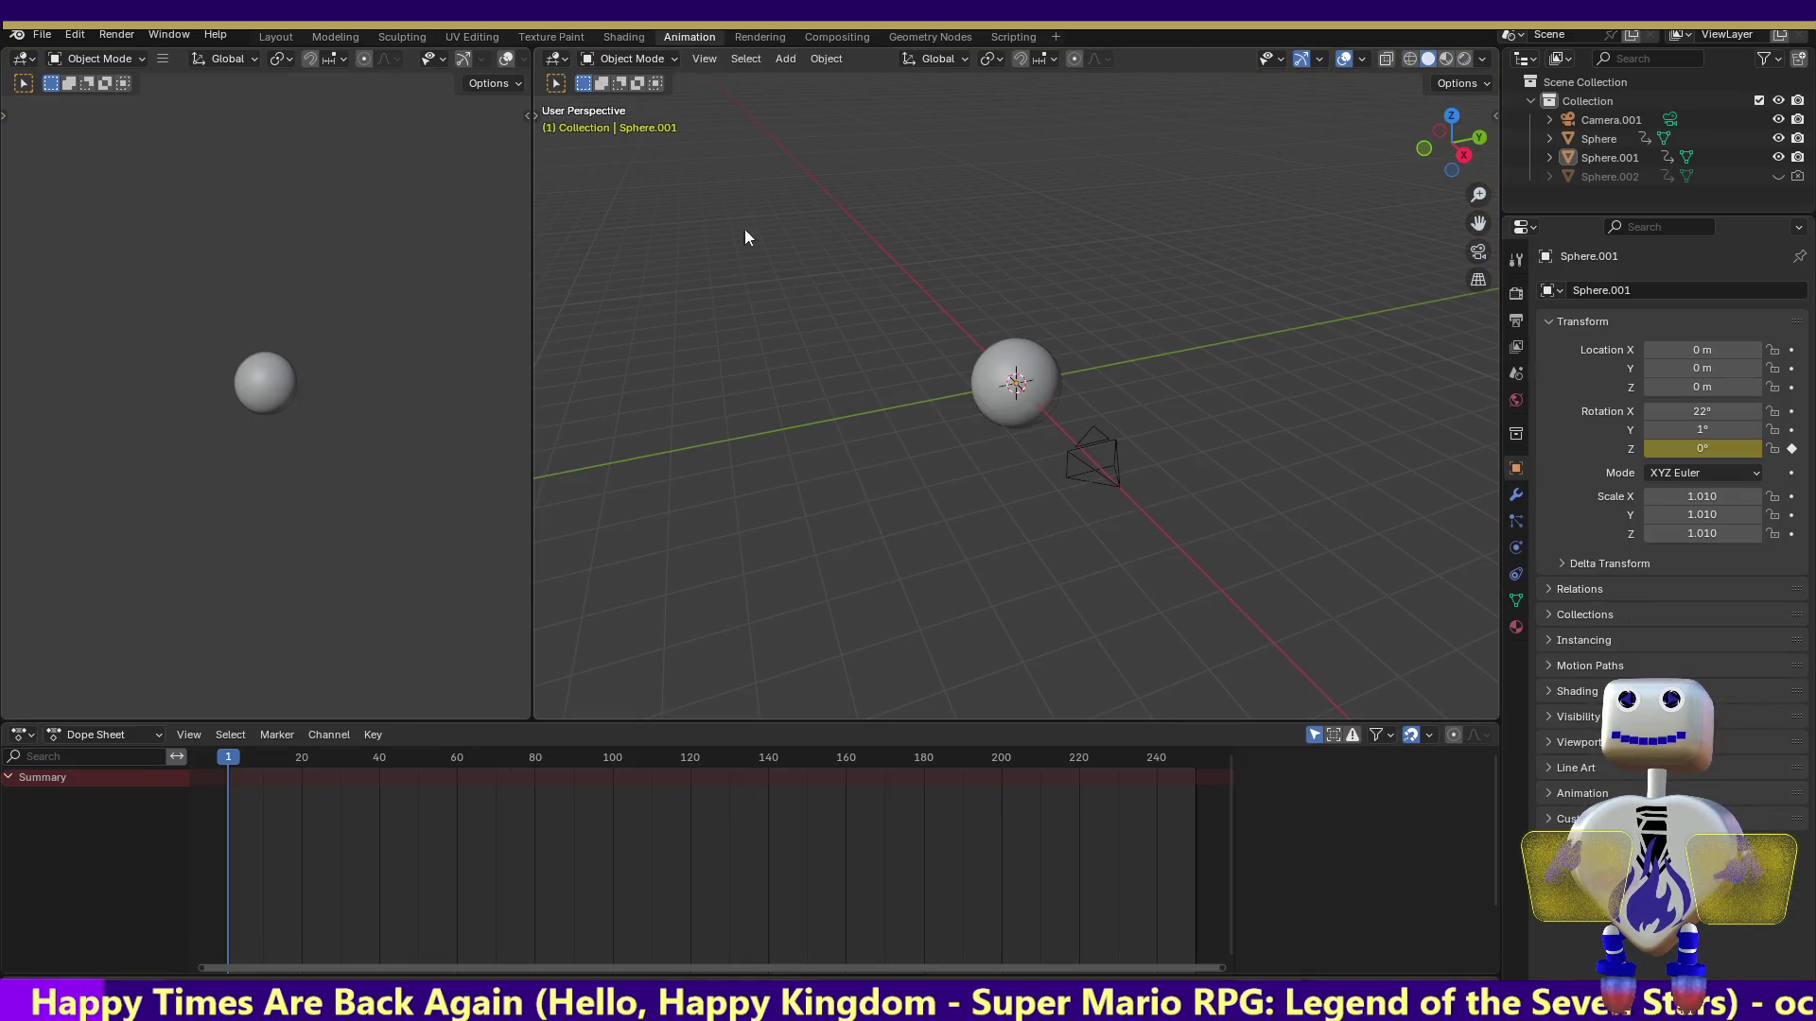
pyautogui.click(991, 408)
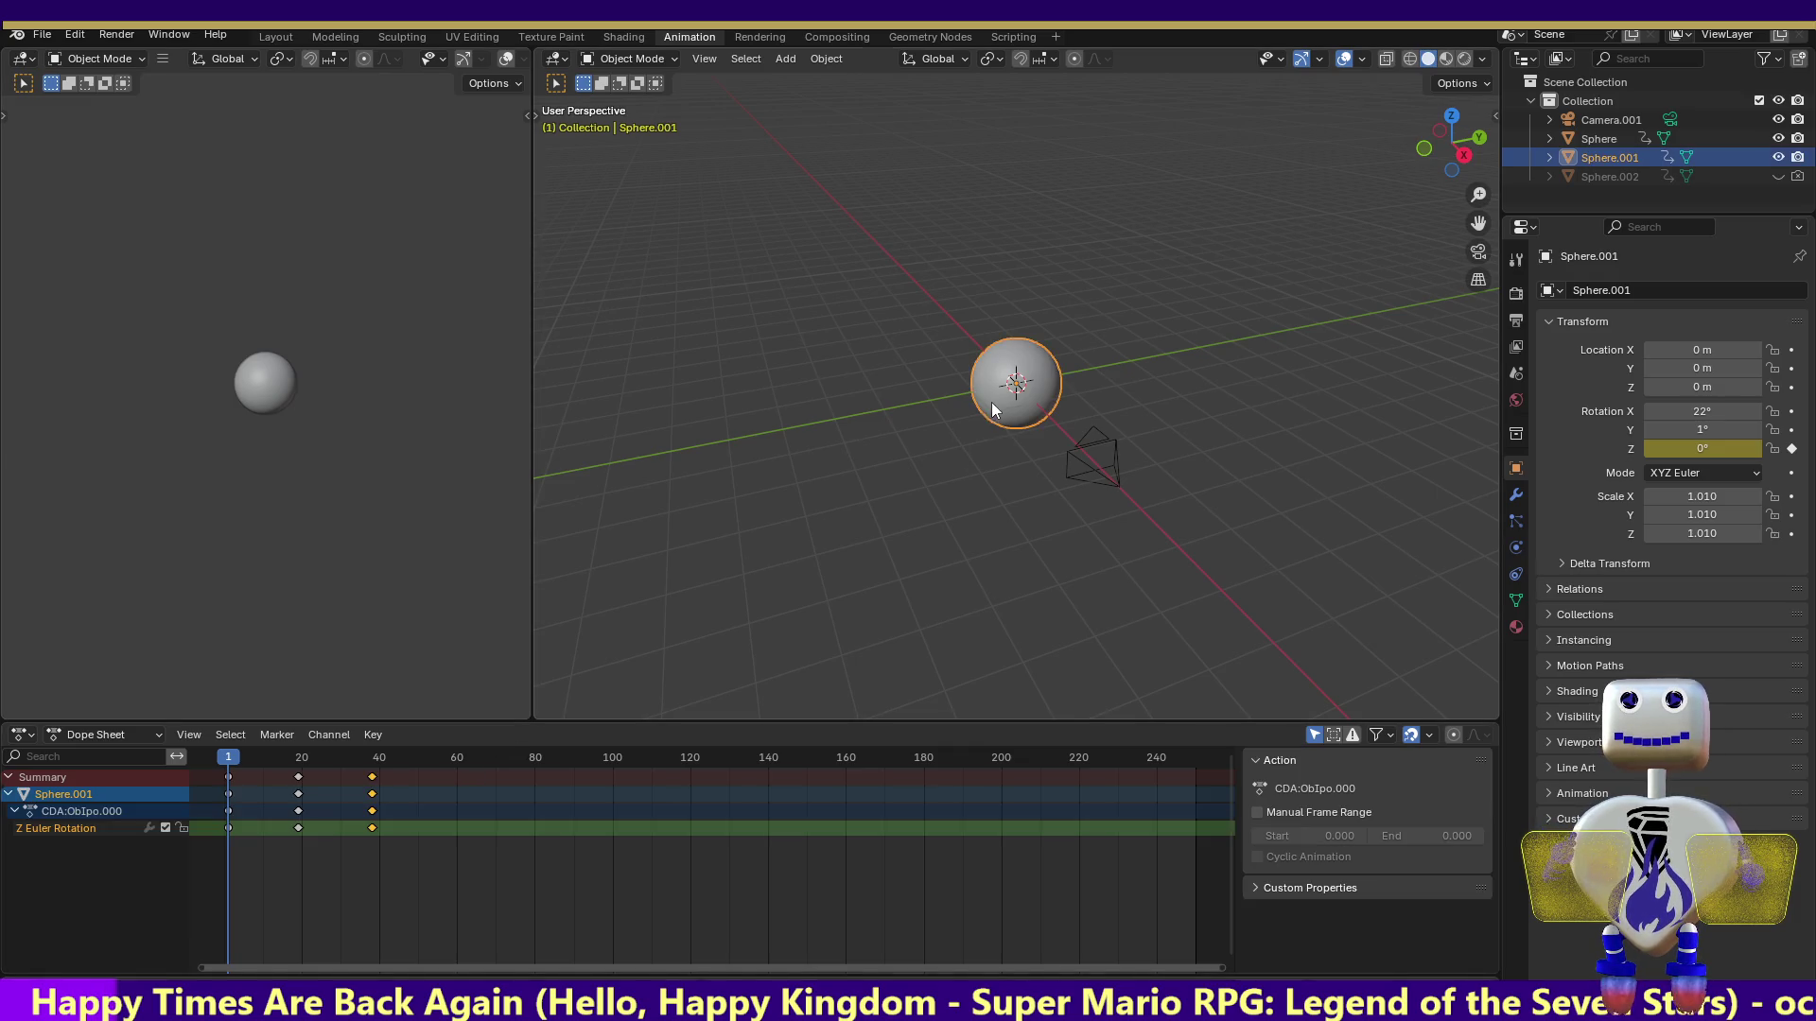
pyautogui.moveTo(237, 762); pyautogui.dragTo(372, 774)
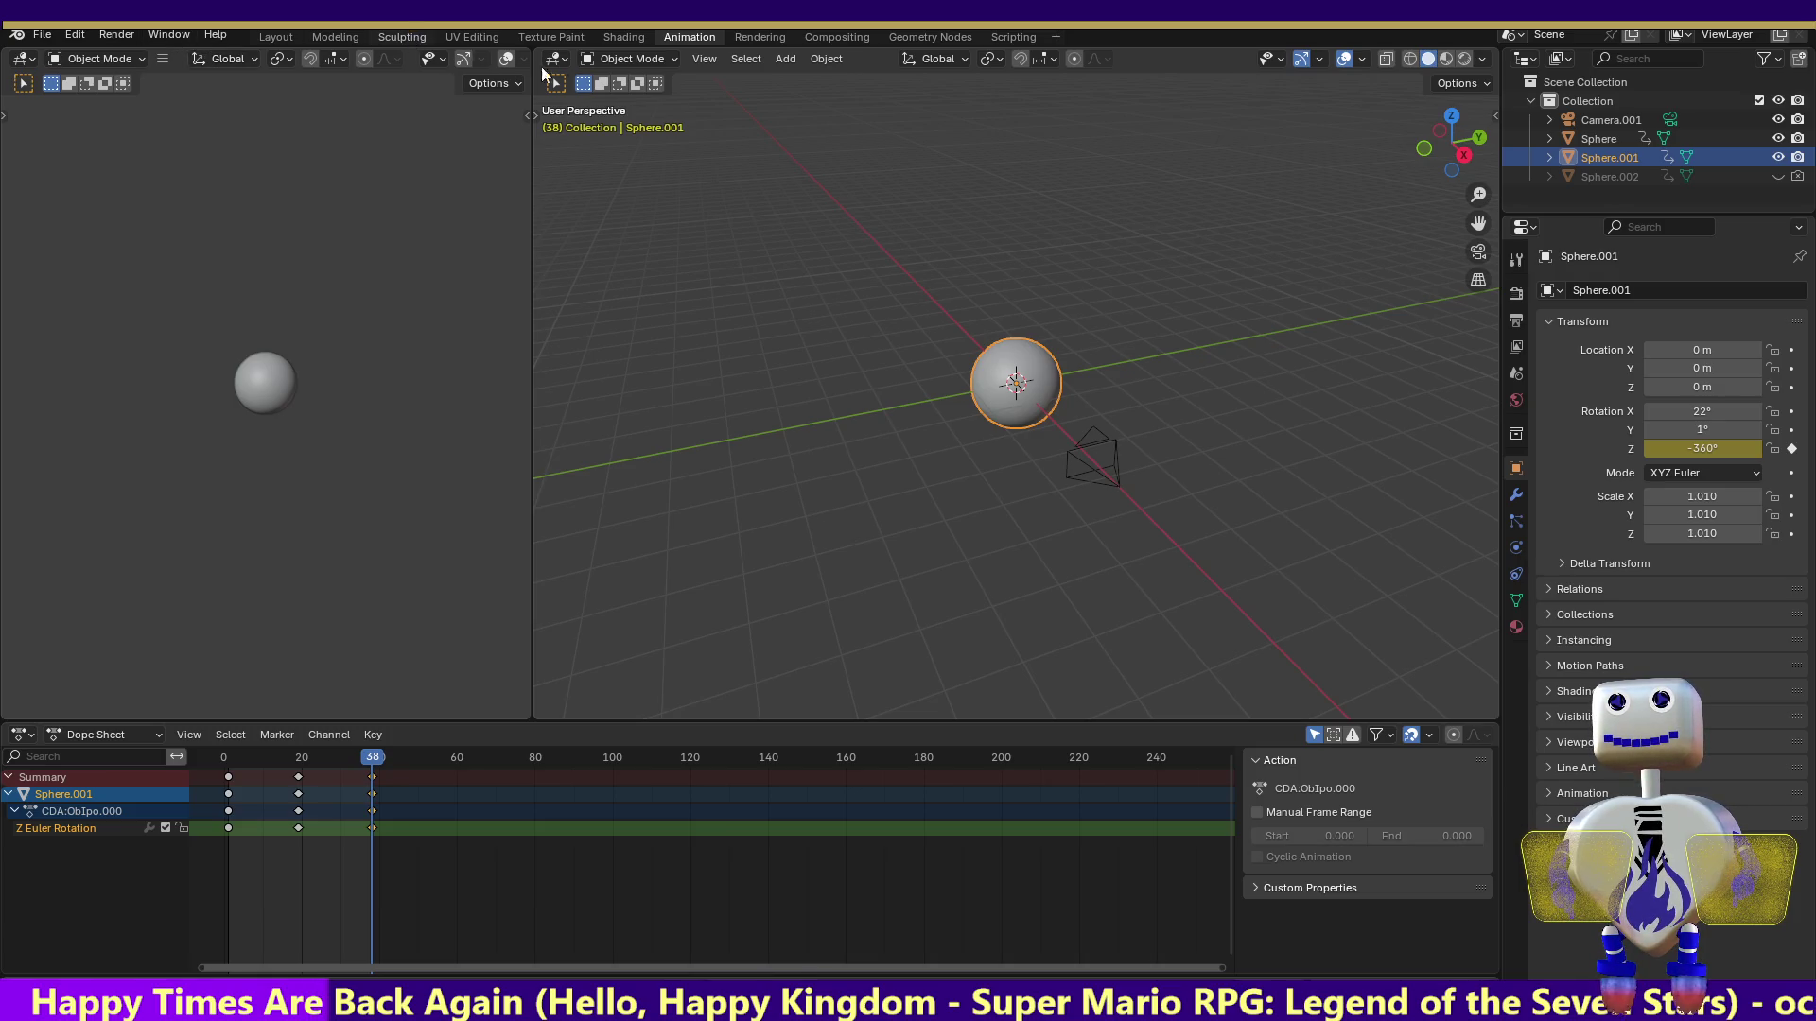
# Back in the Layout workspace, add a Sun light to the scene
pyautogui.click(408, 36)
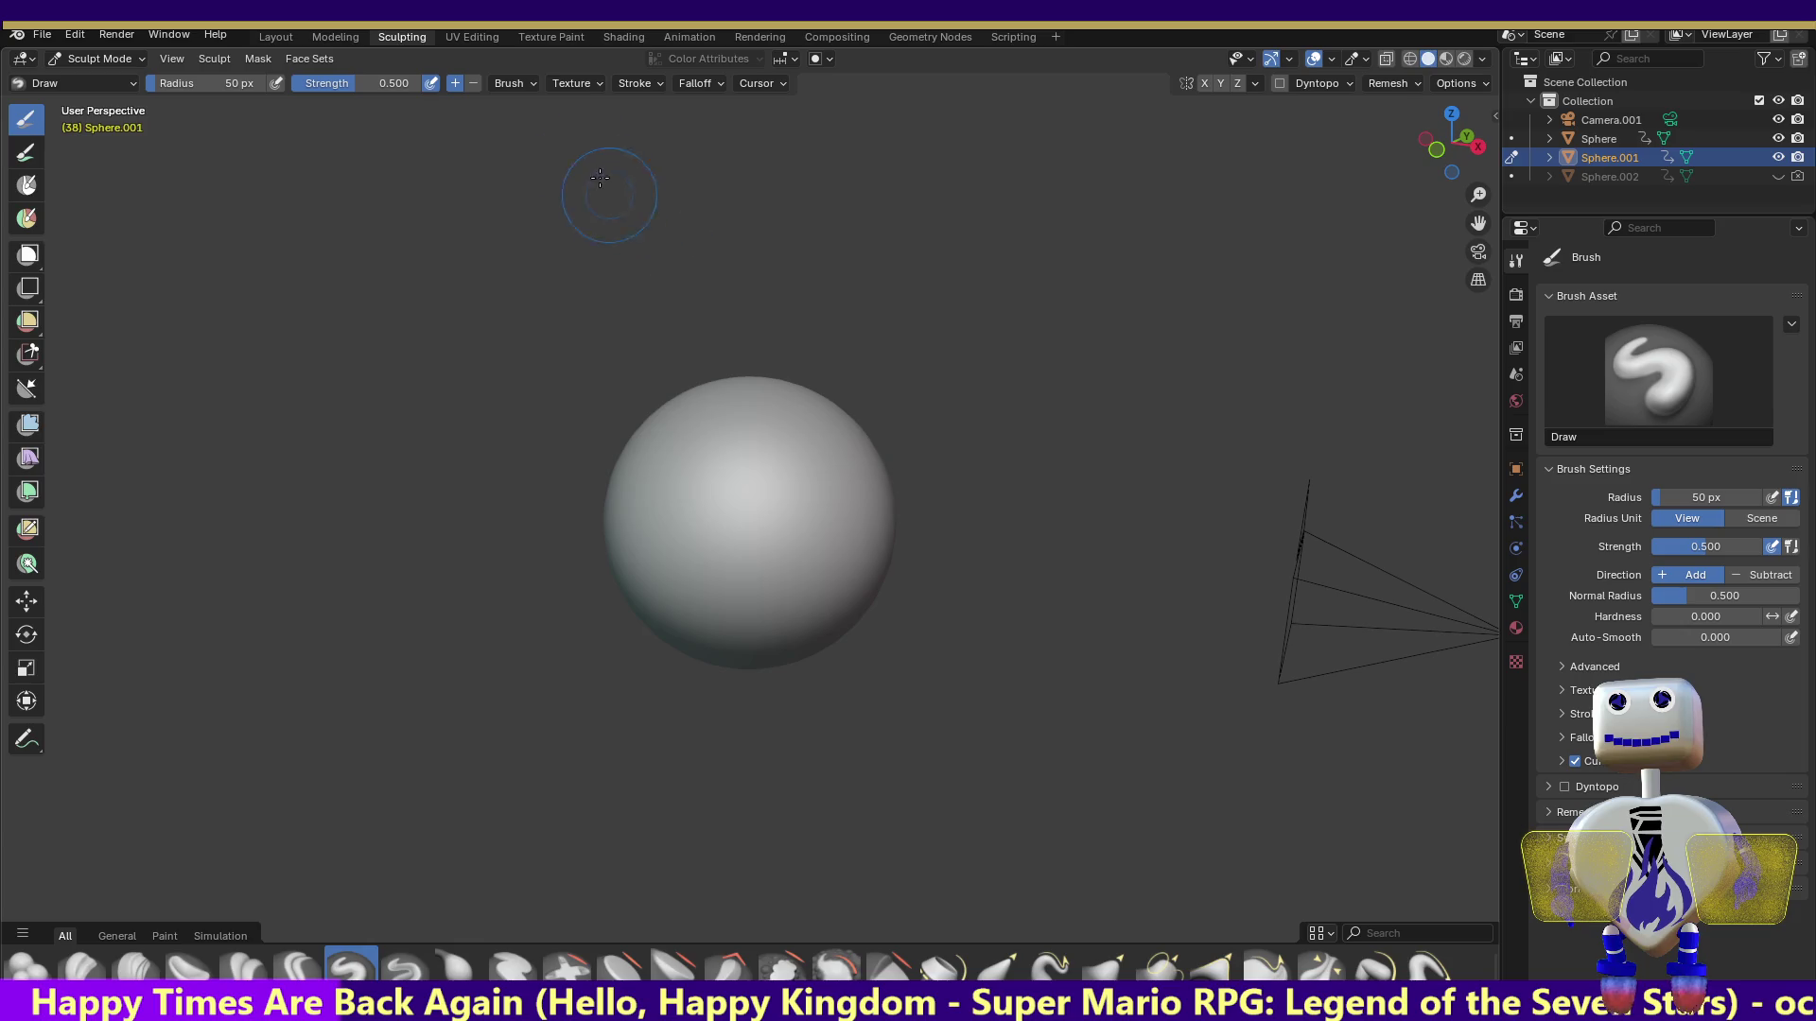
pyautogui.click(276, 38)
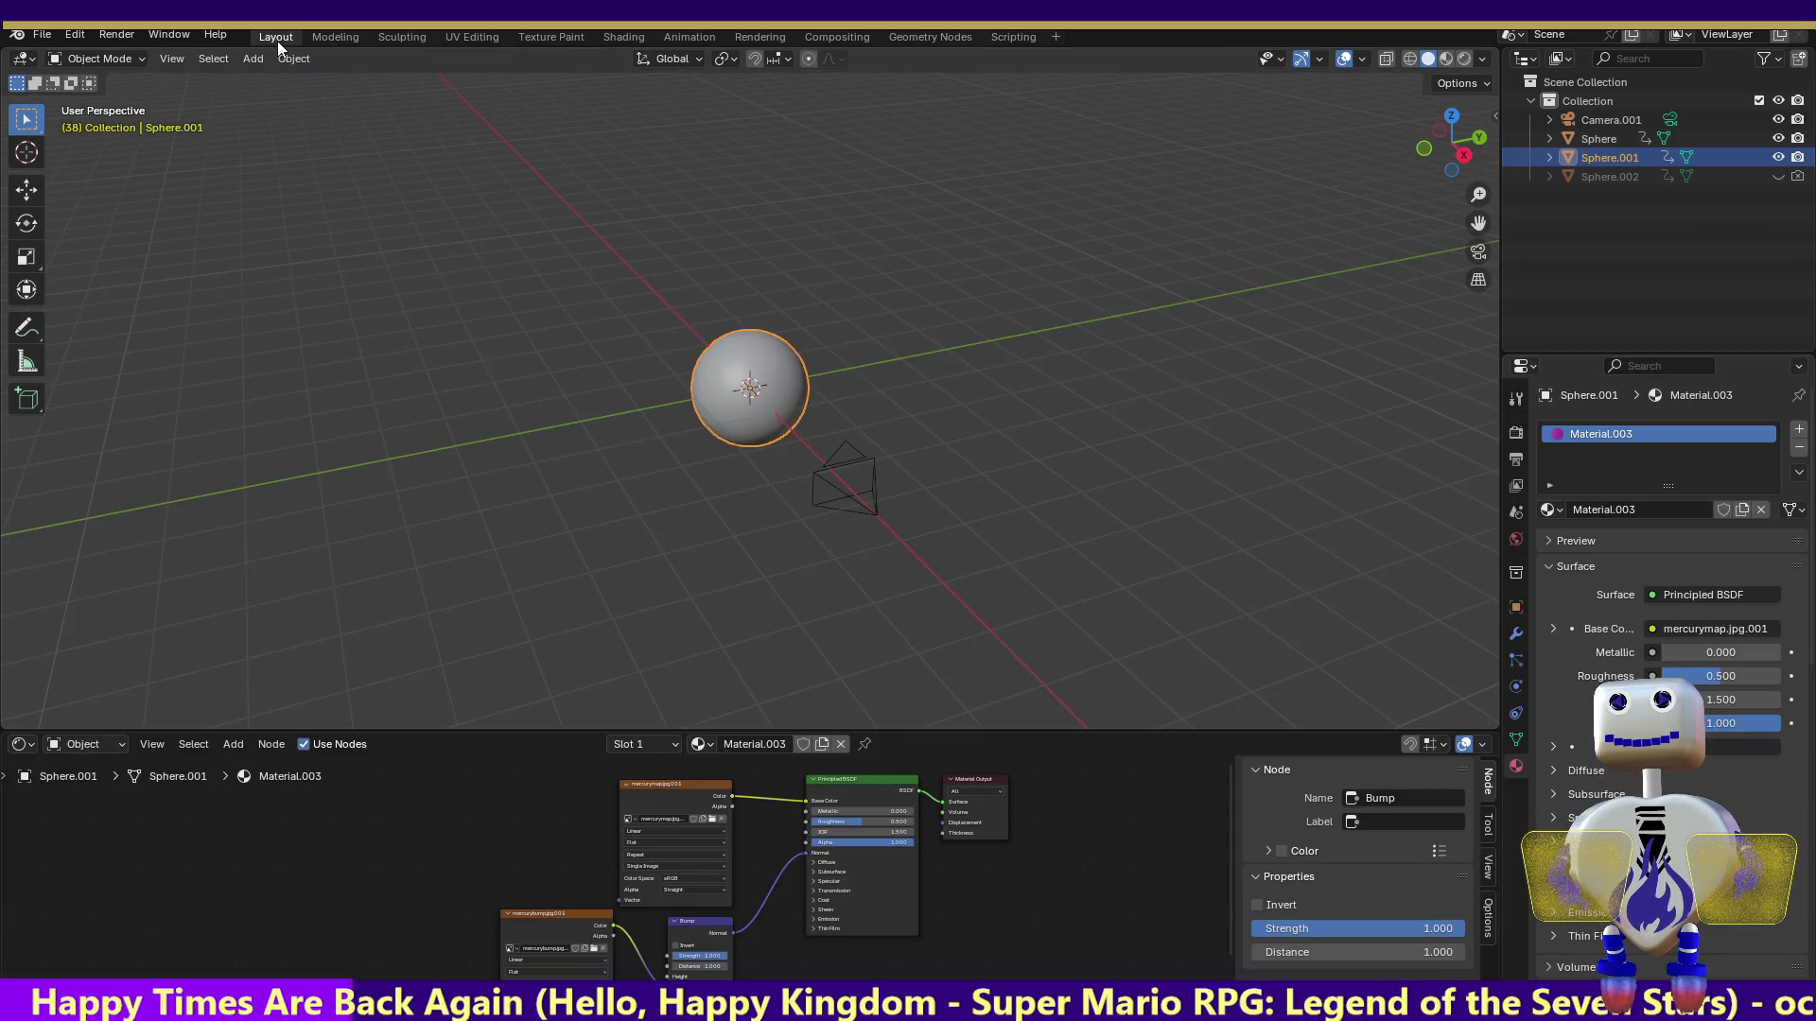
pyautogui.click(116, 35)
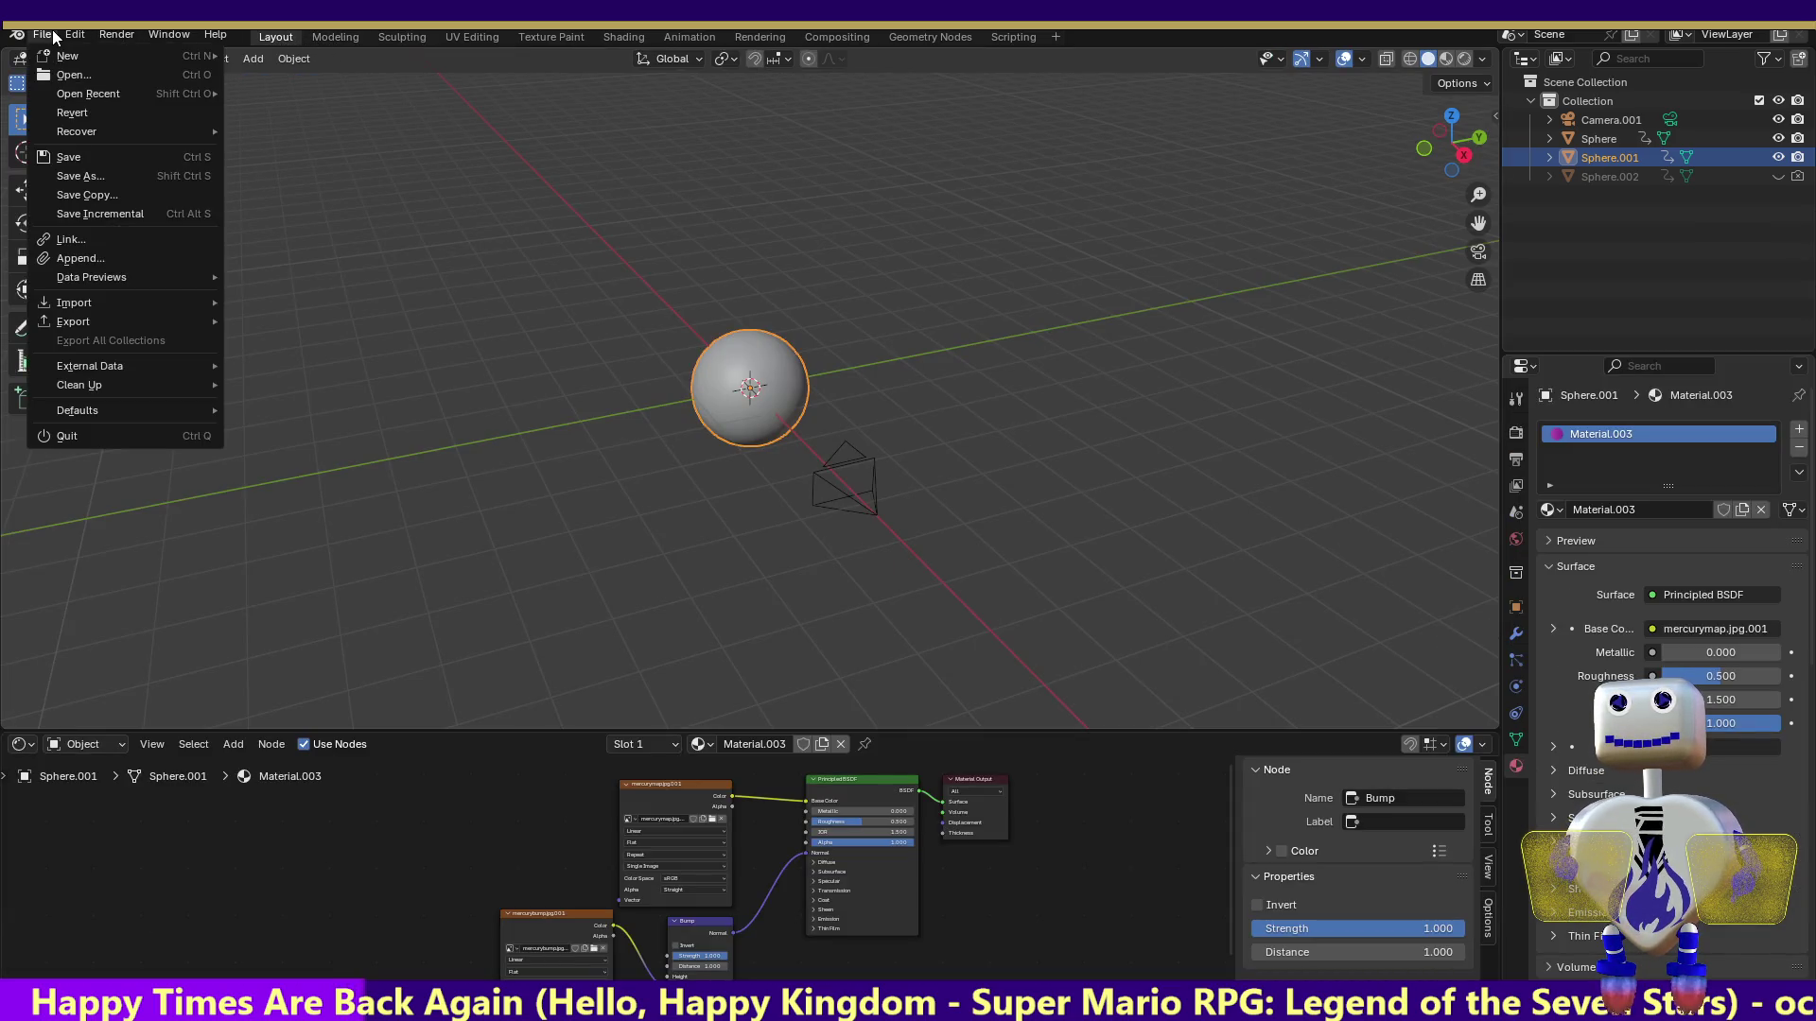
pyautogui.moveTo(215, 34)
pyautogui.click(141, 64)
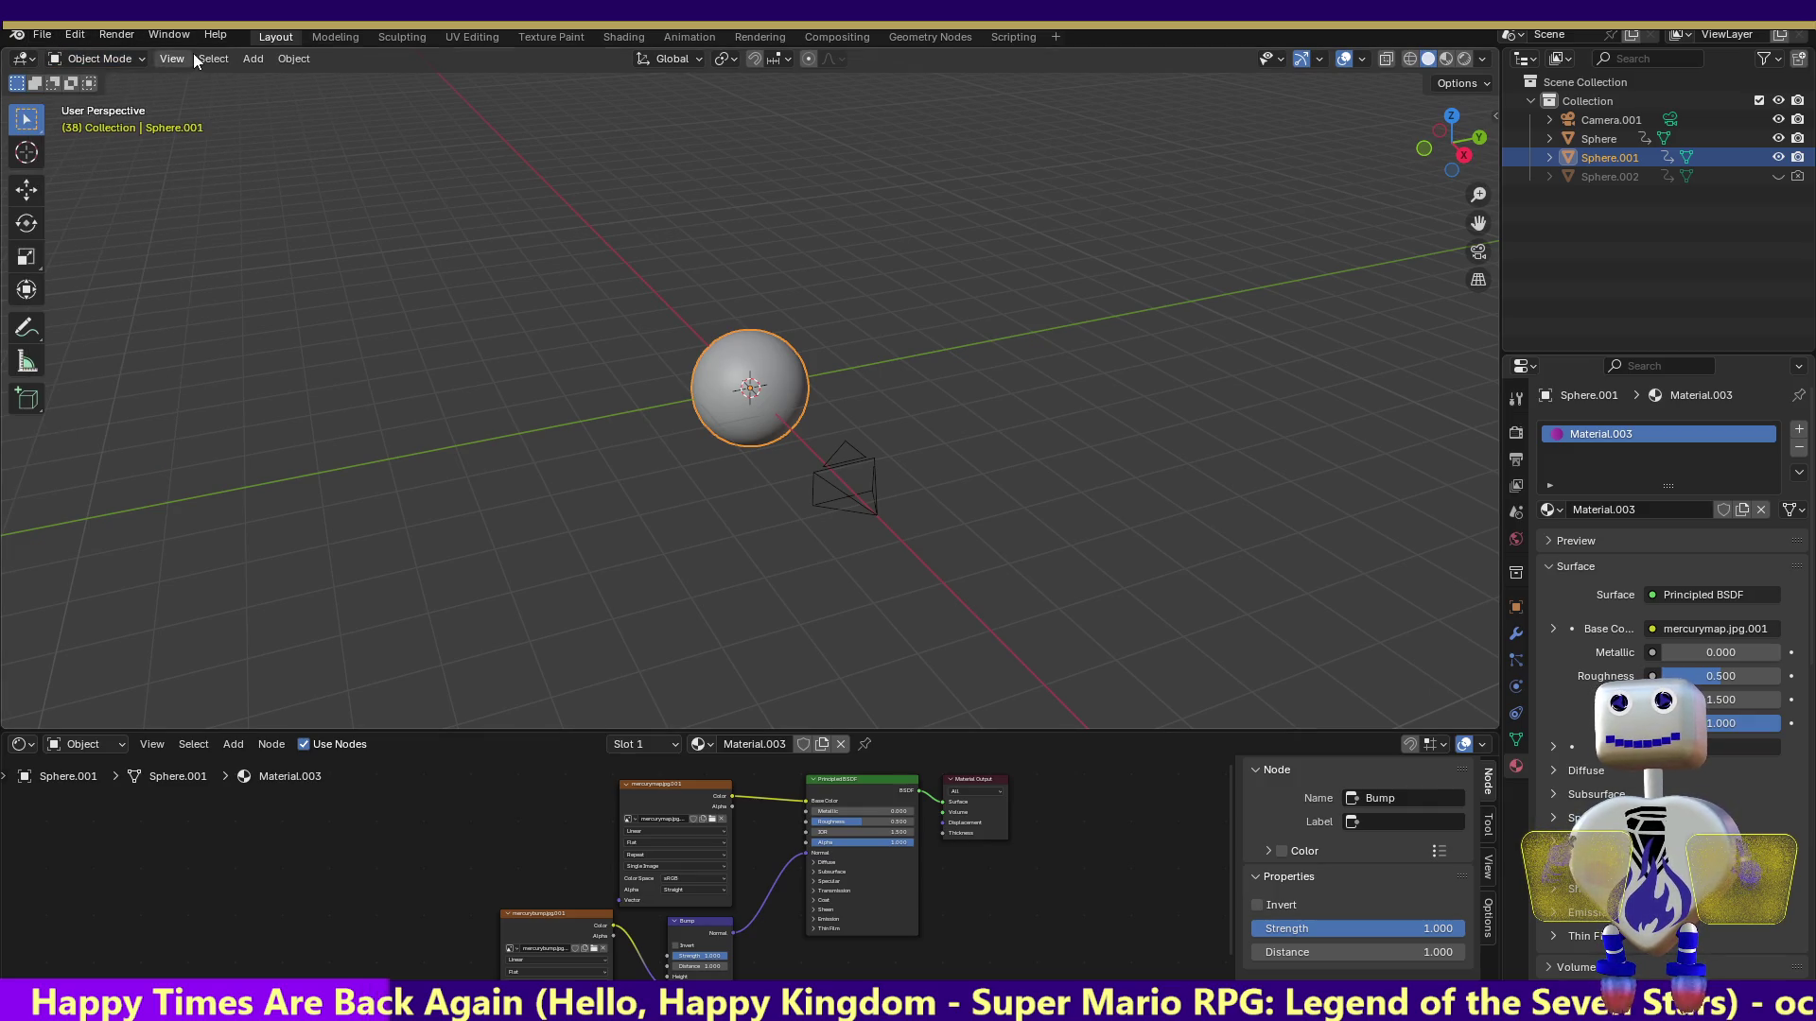
pyautogui.click(253, 58)
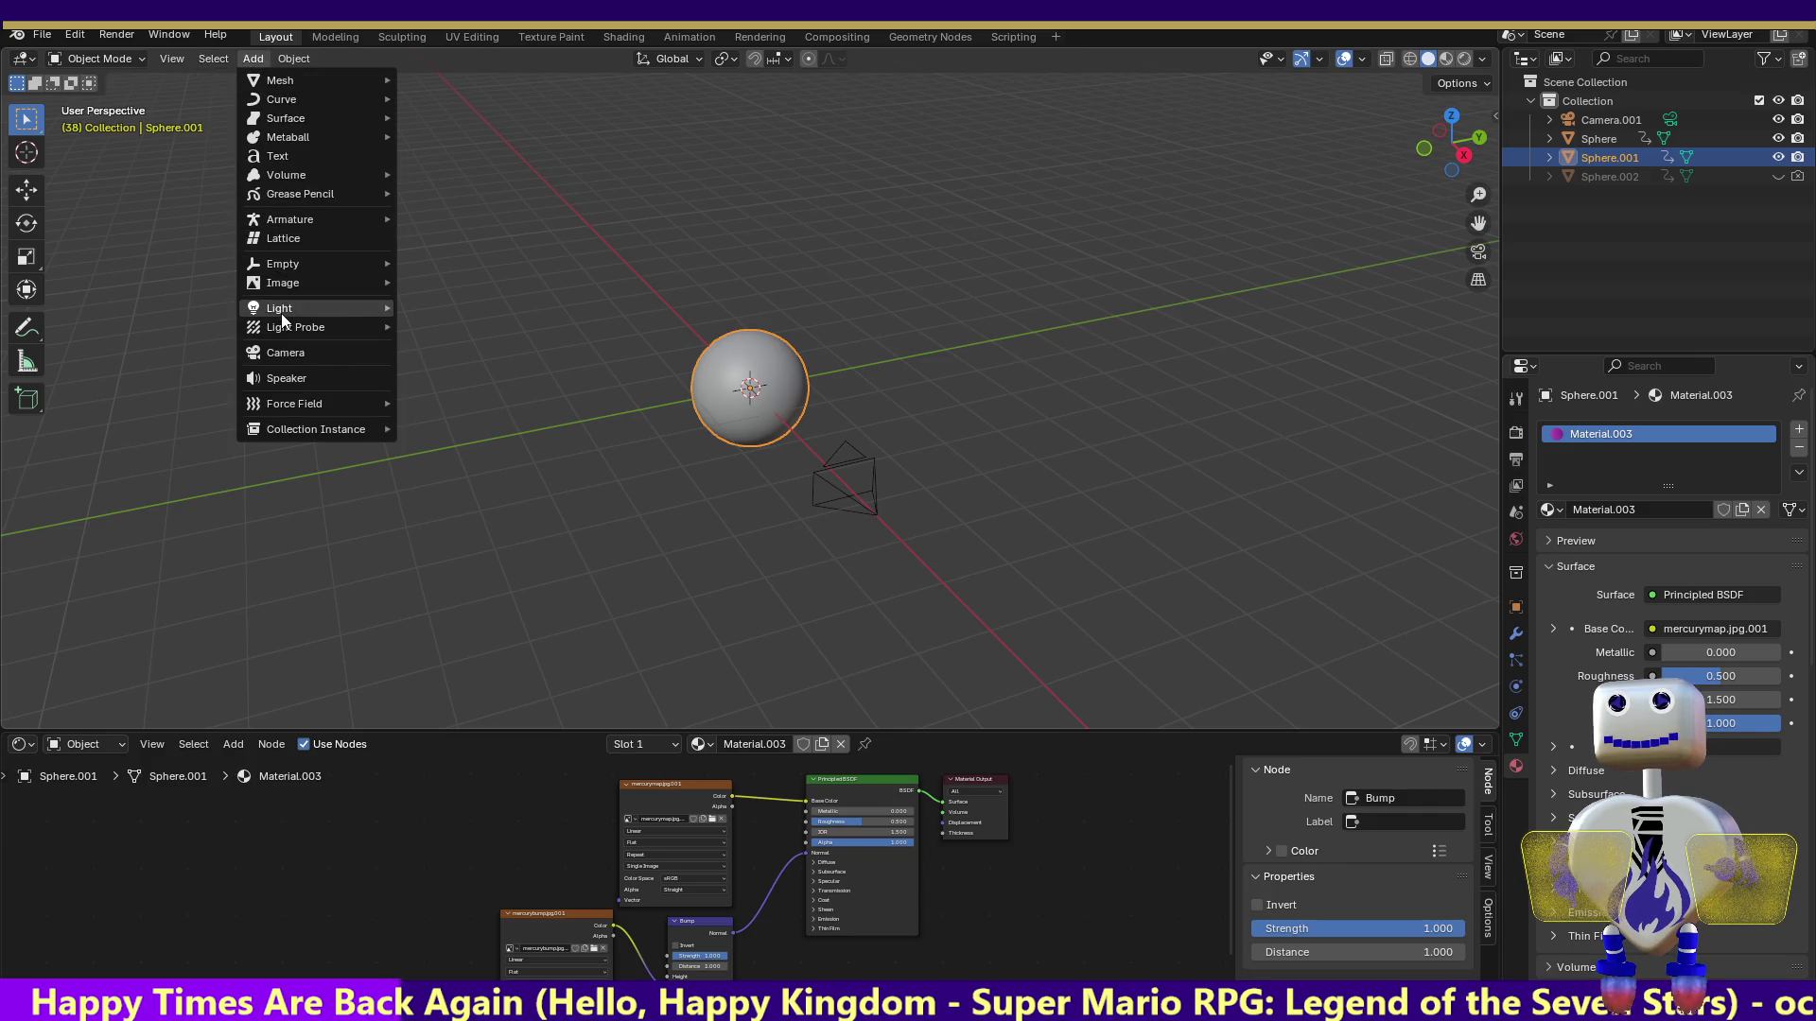
pyautogui.moveTo(284, 313)
pyautogui.click(447, 327)
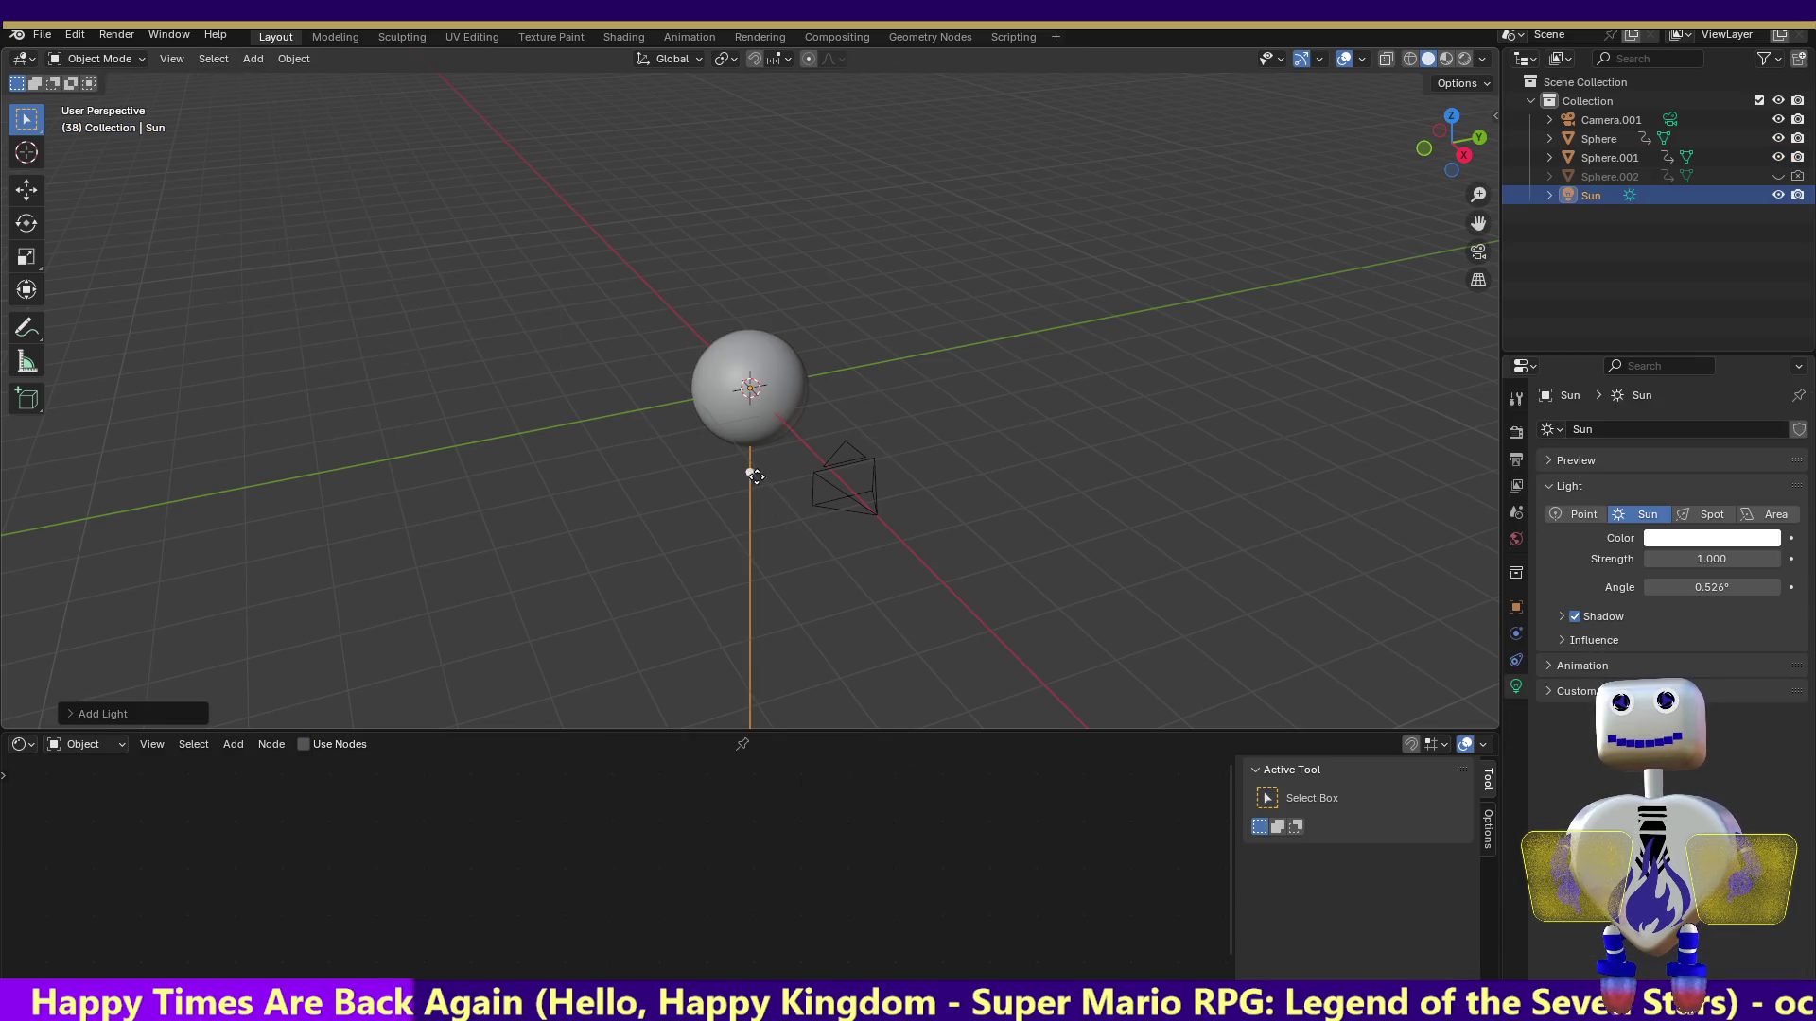
# Raise the Sun above the planet and aim its beam almost straight down in front view
pyautogui.moveTo(756, 477); pyautogui.dragTo(794, 369)
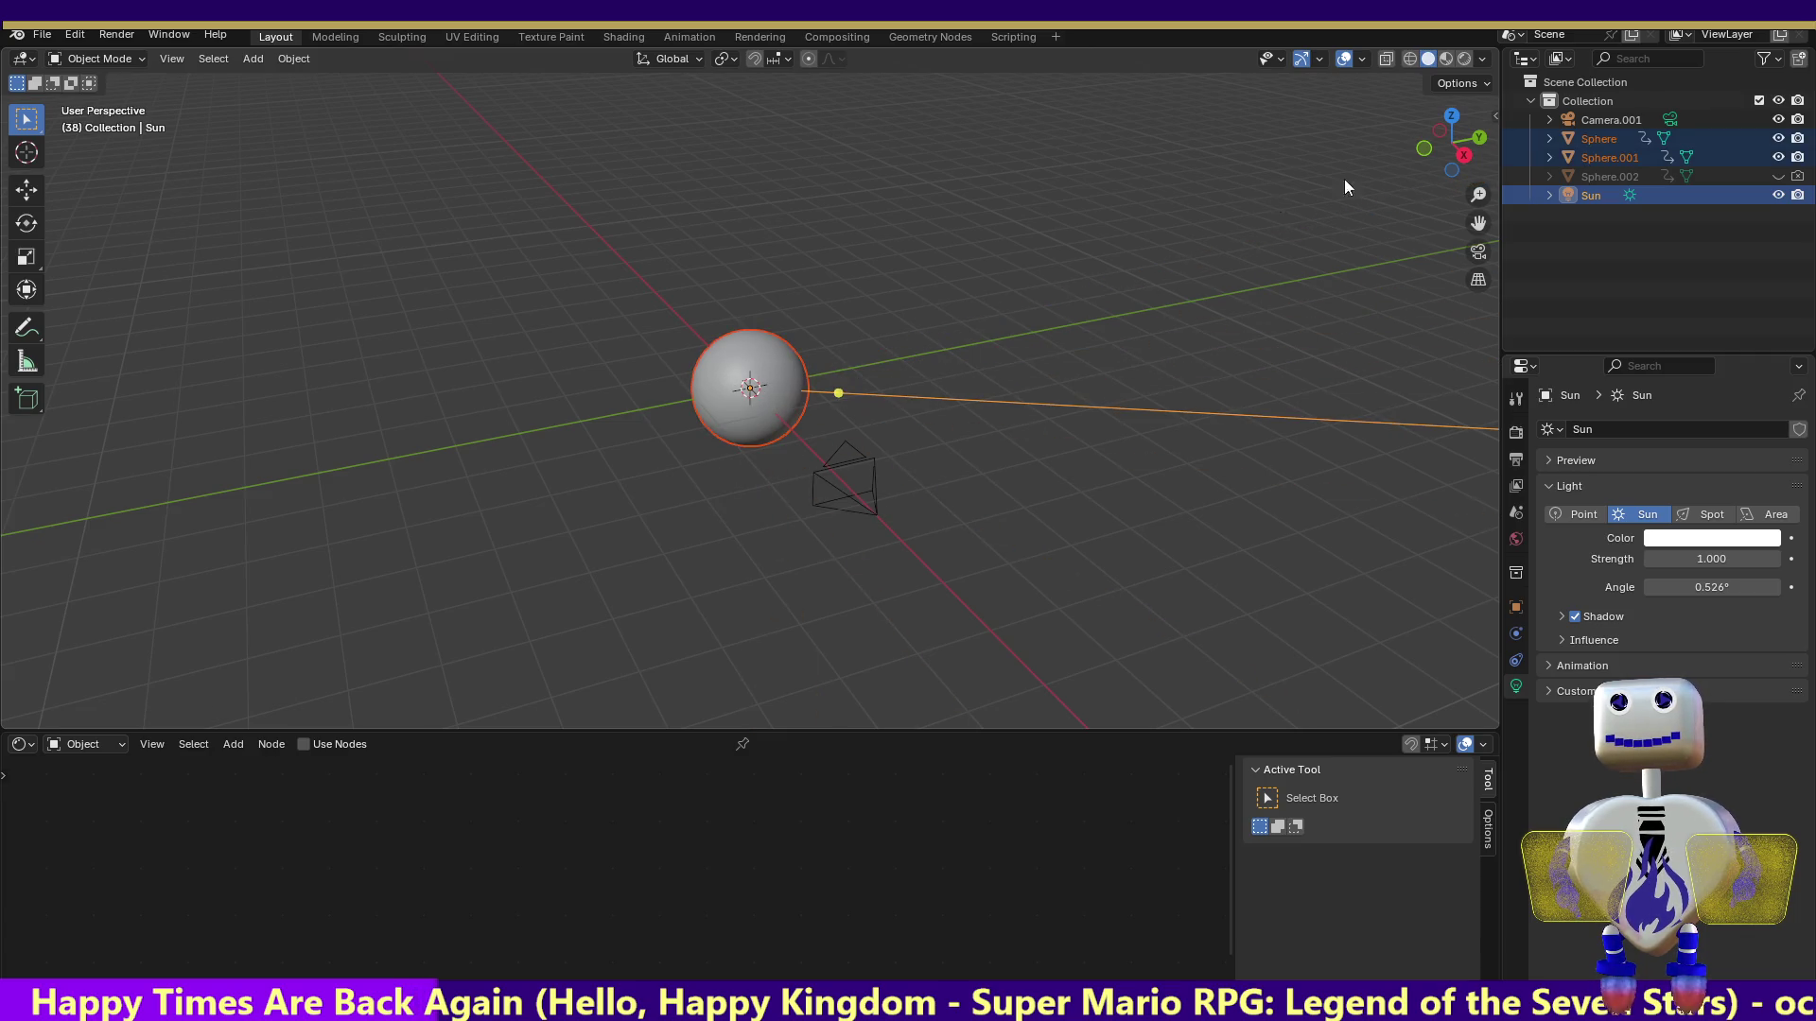
pyautogui.click(1578, 191)
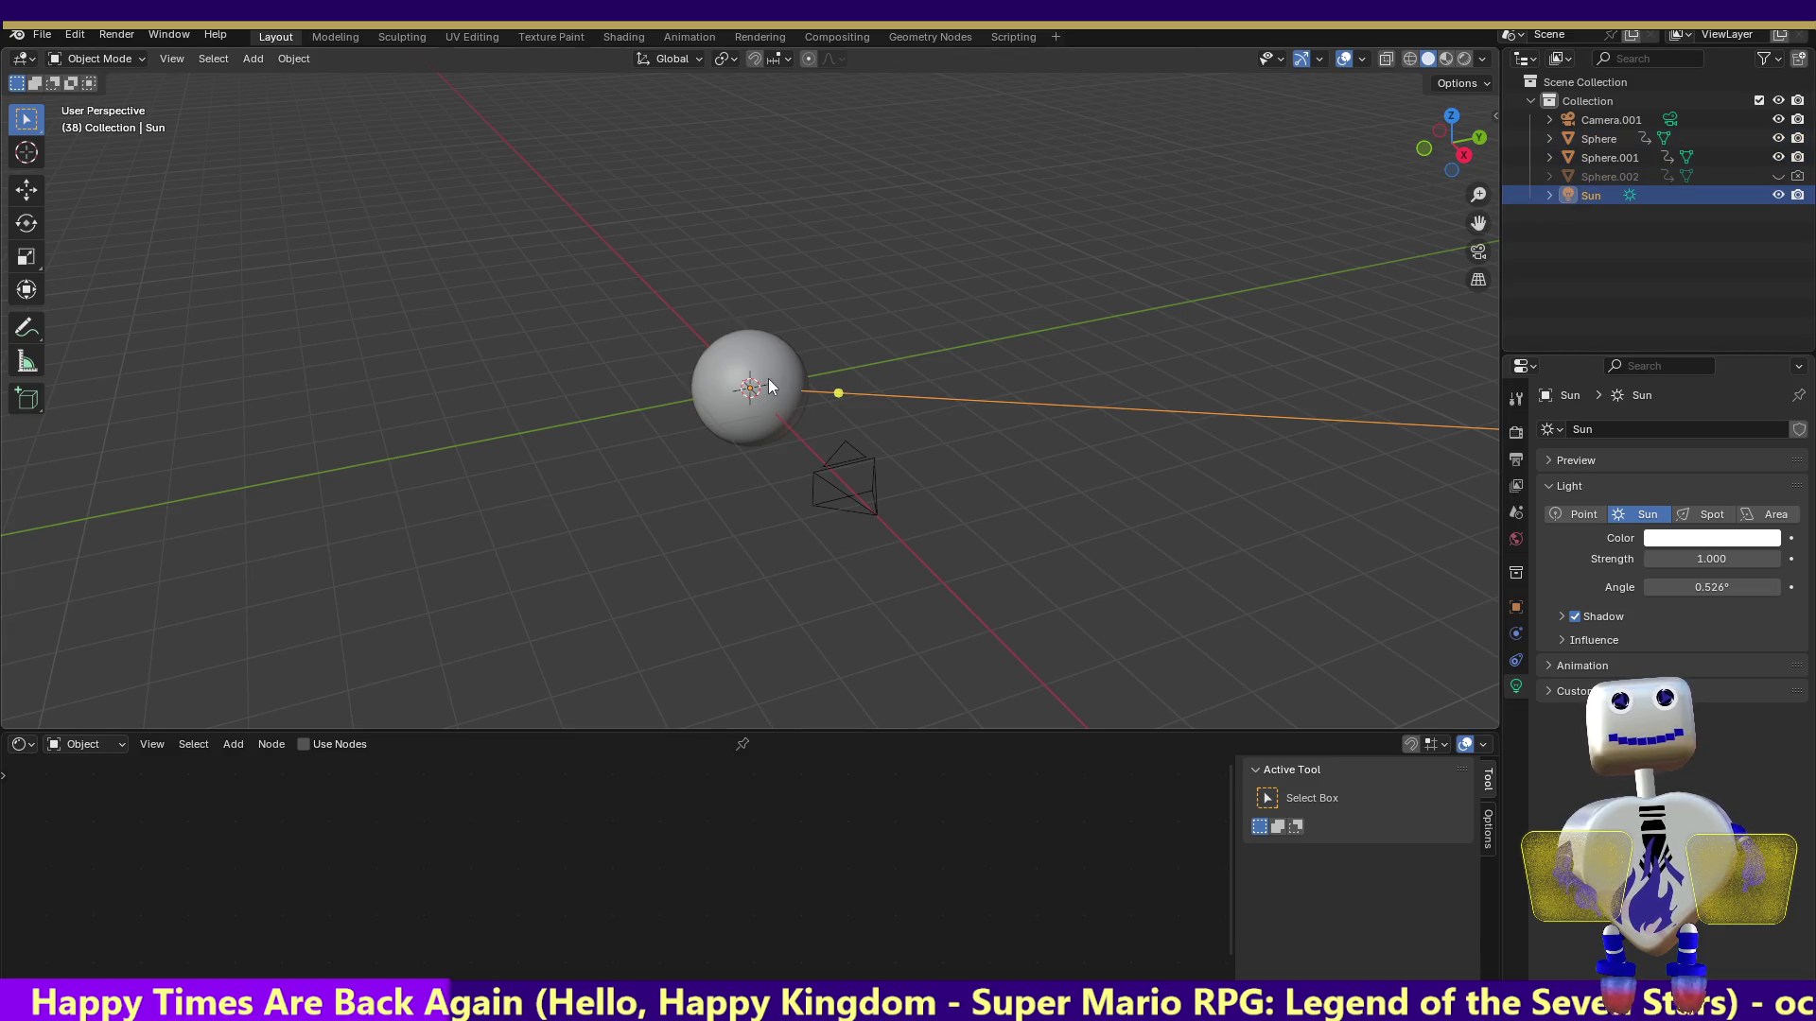
pyautogui.click(36, 193)
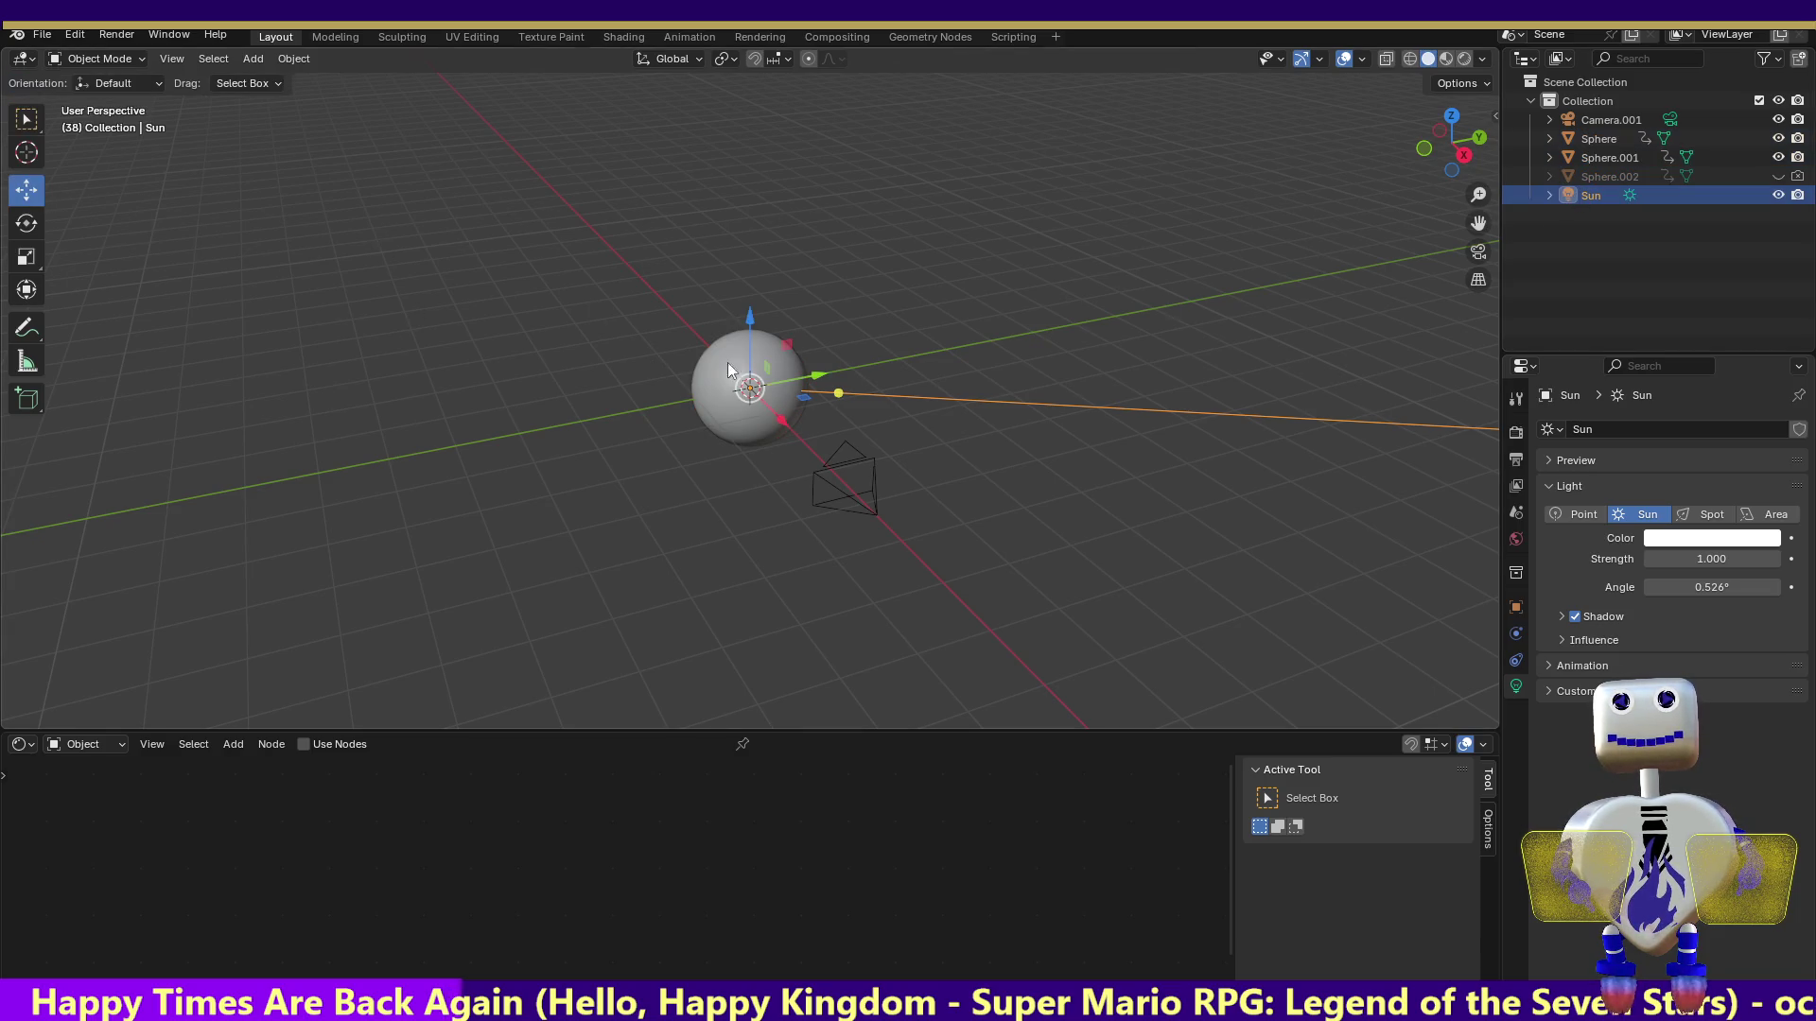
pyautogui.moveTo(750, 387)
pyautogui.mouseDown()
pyautogui.moveTo(812, 345)
pyautogui.moveTo(819, 272)
pyautogui.moveTo(861, 337)
pyautogui.moveTo(757, 356)
pyautogui.mouseUp()
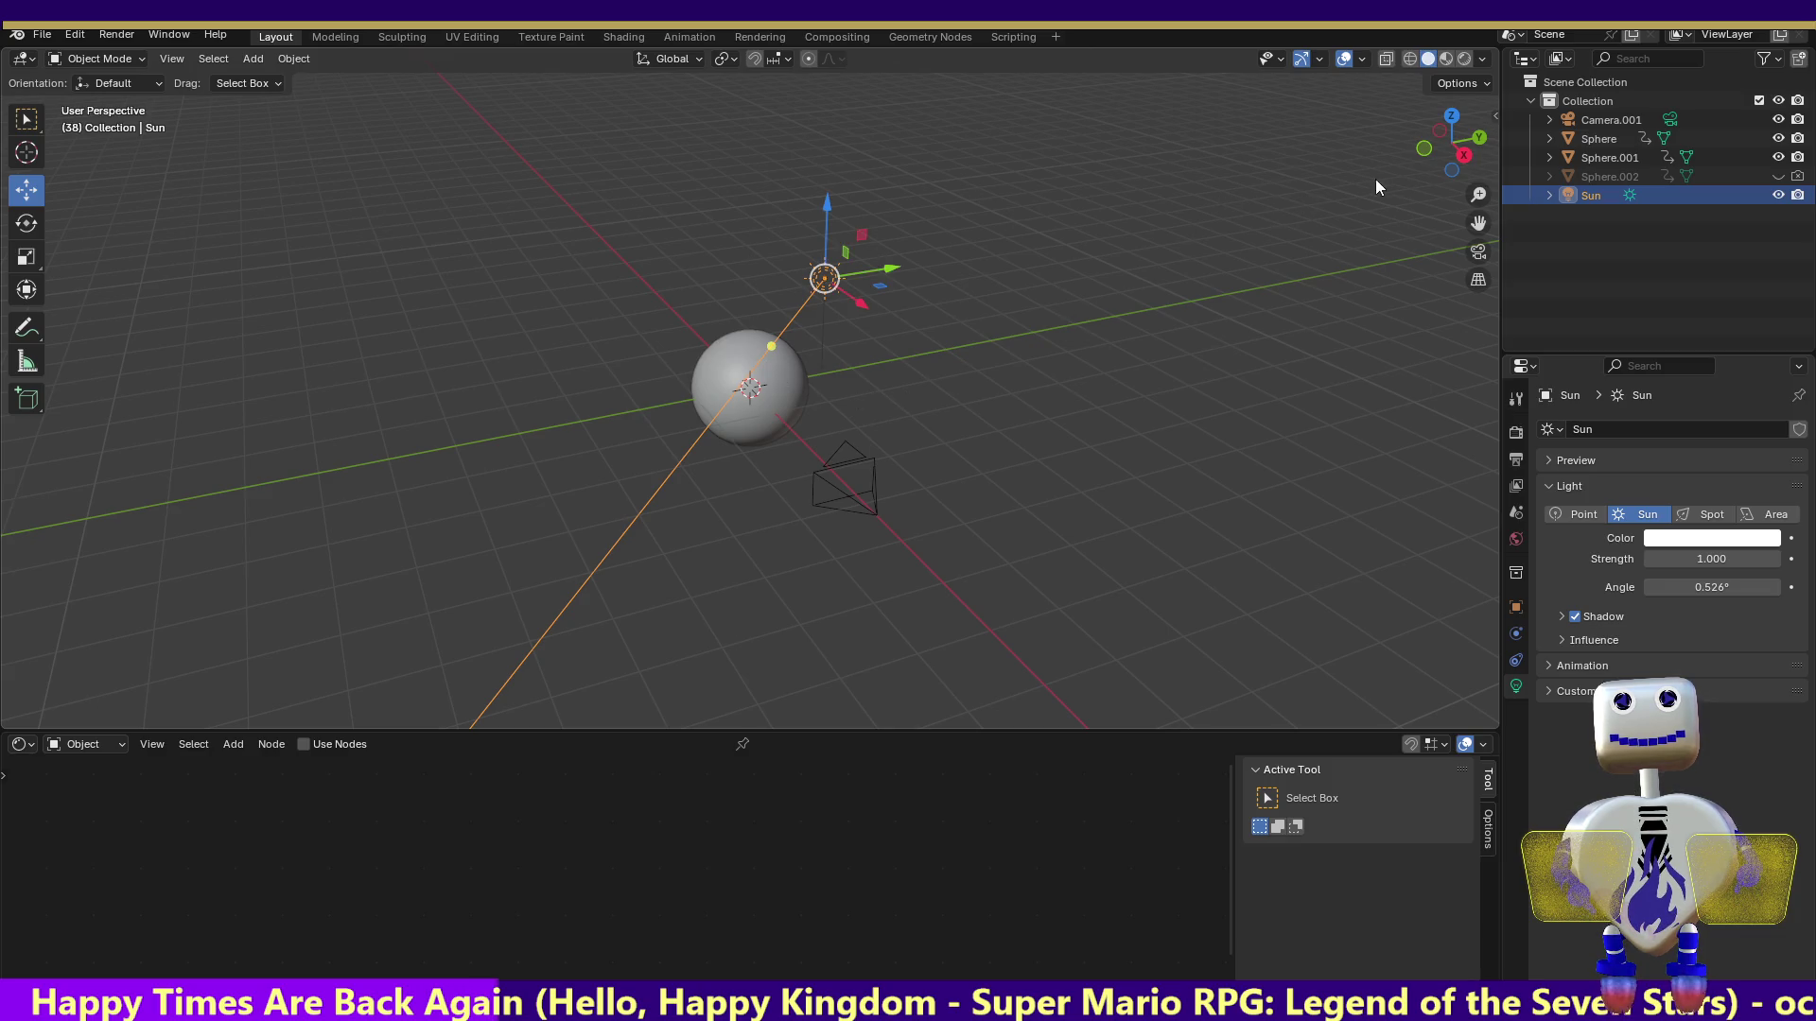
pyautogui.click(1421, 151)
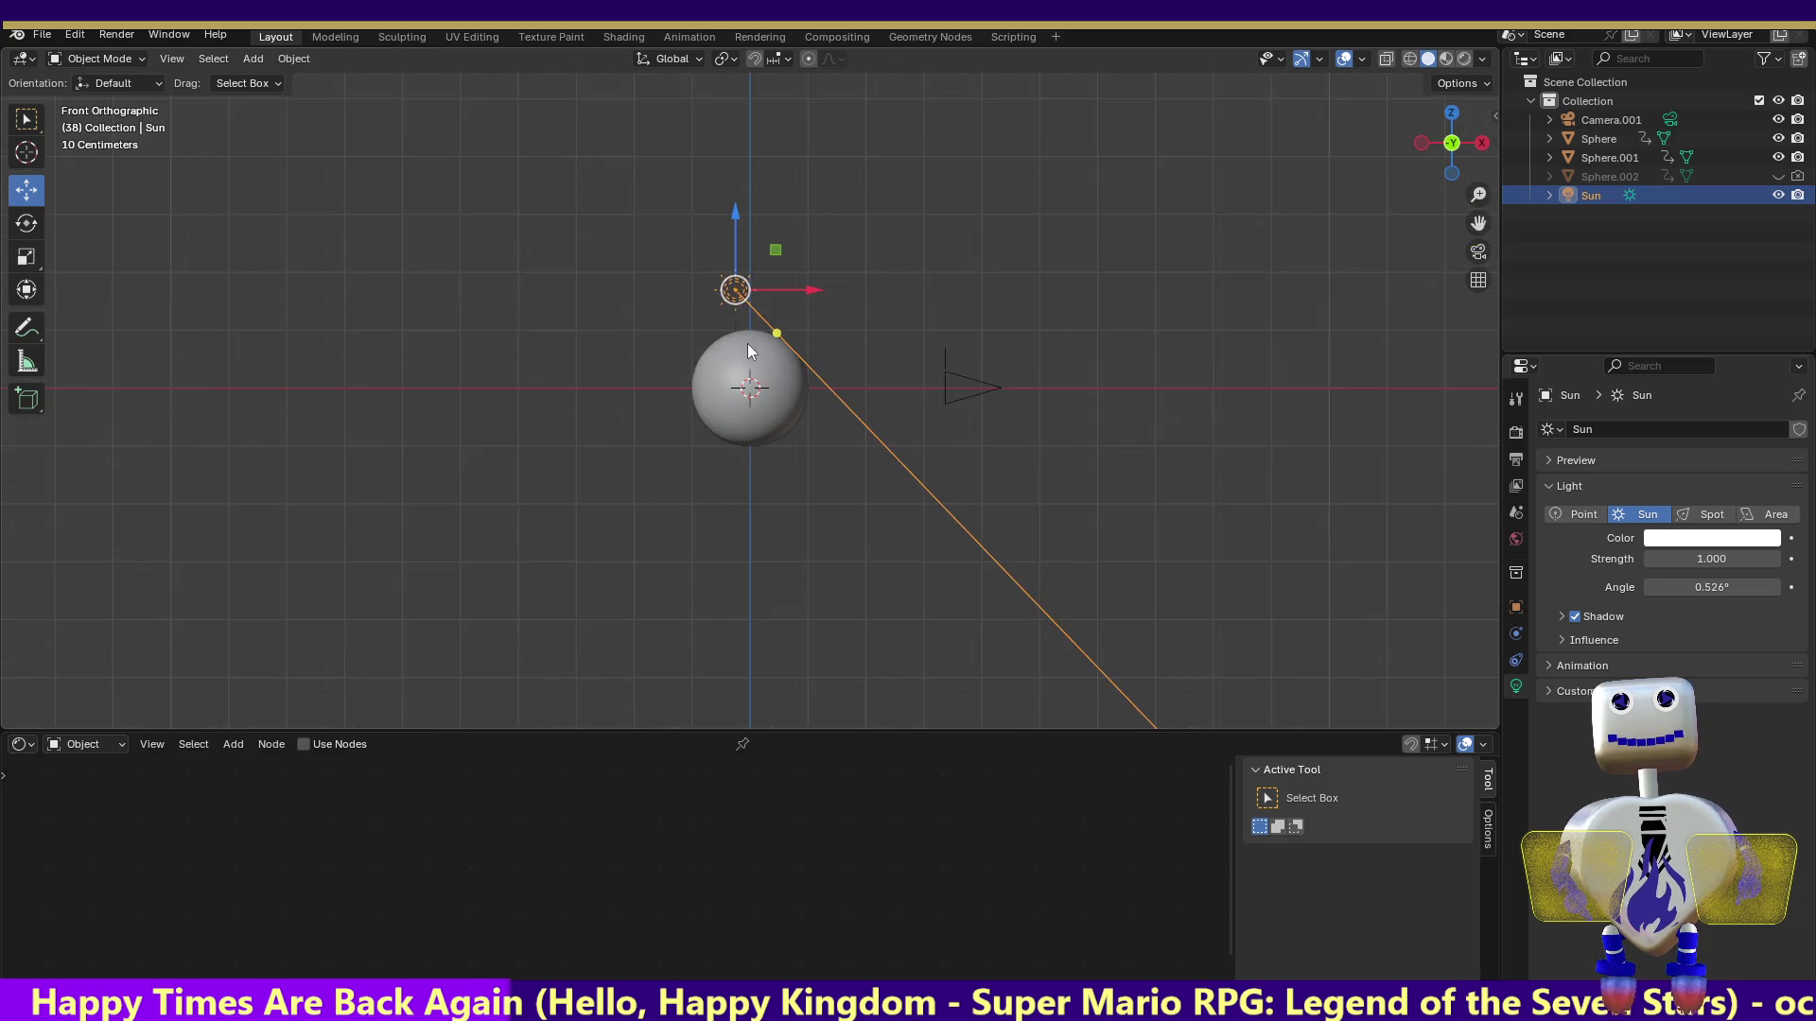
pyautogui.moveTo(775, 334); pyautogui.dragTo(775, 359)
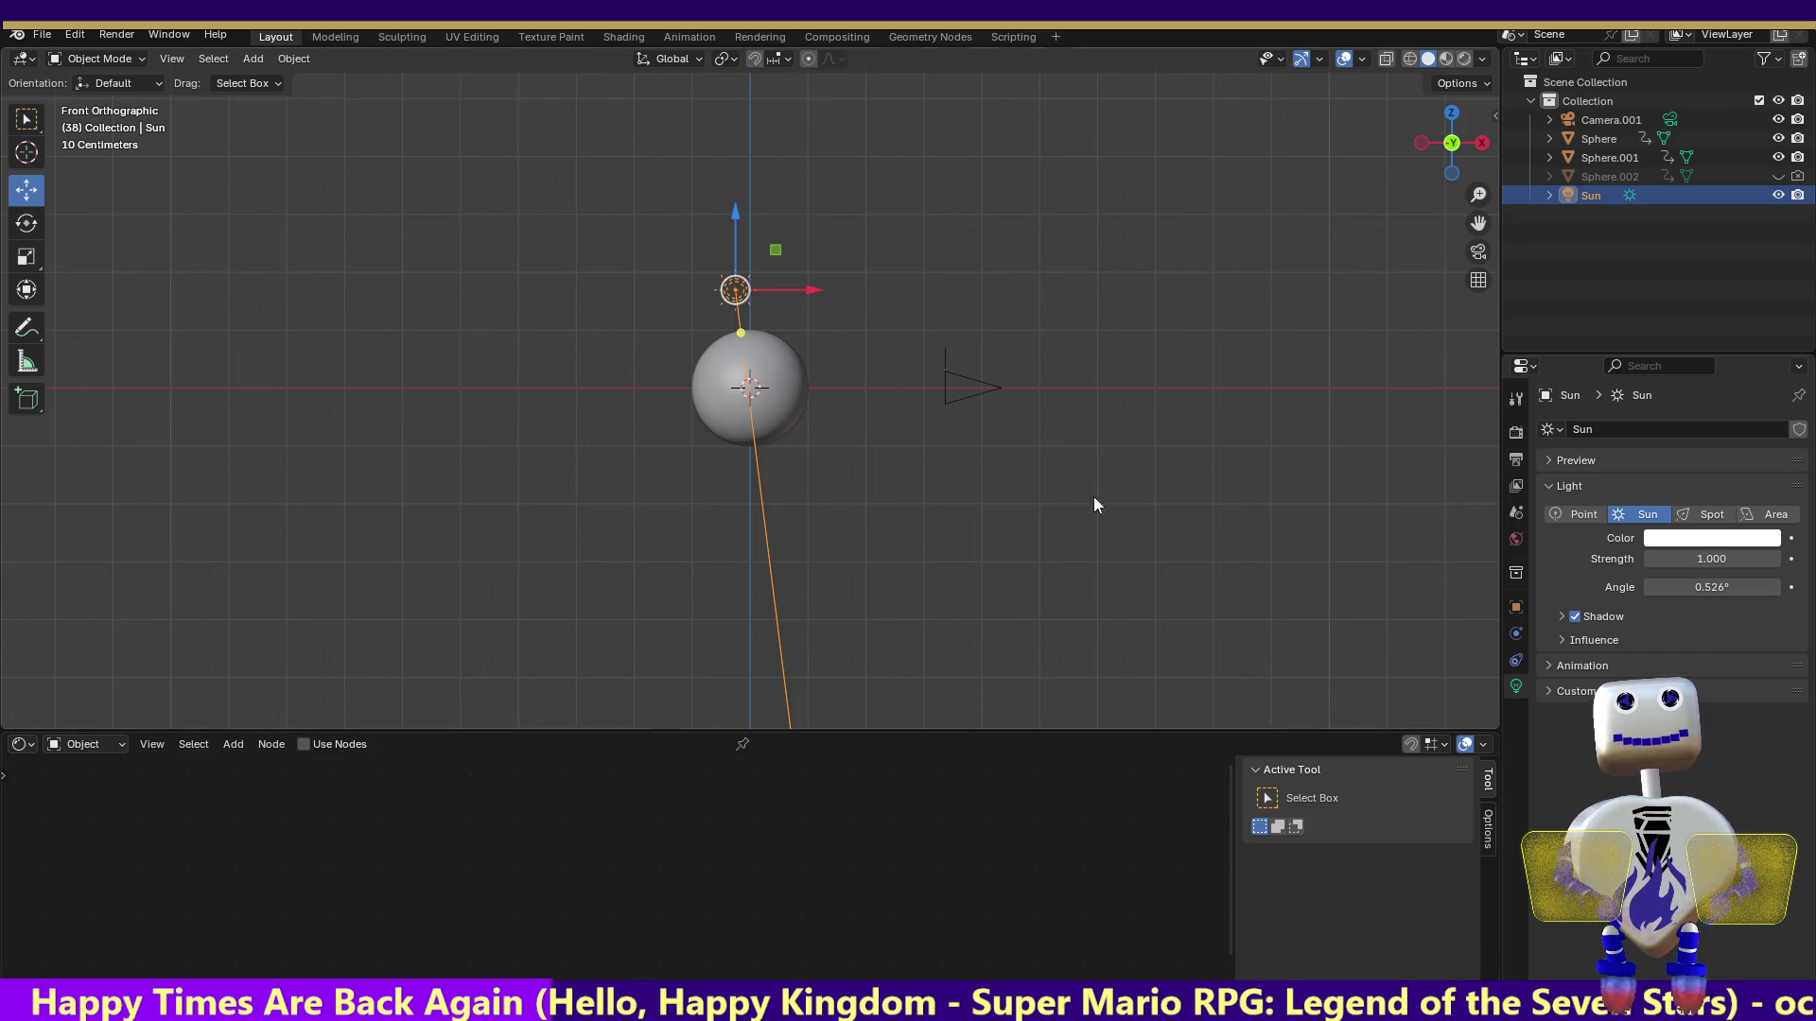
pyautogui.click(140, 36)
# Test-render the frame, then move the Sun up-left and aim it down from the right view
pyautogui.click(129, 54)
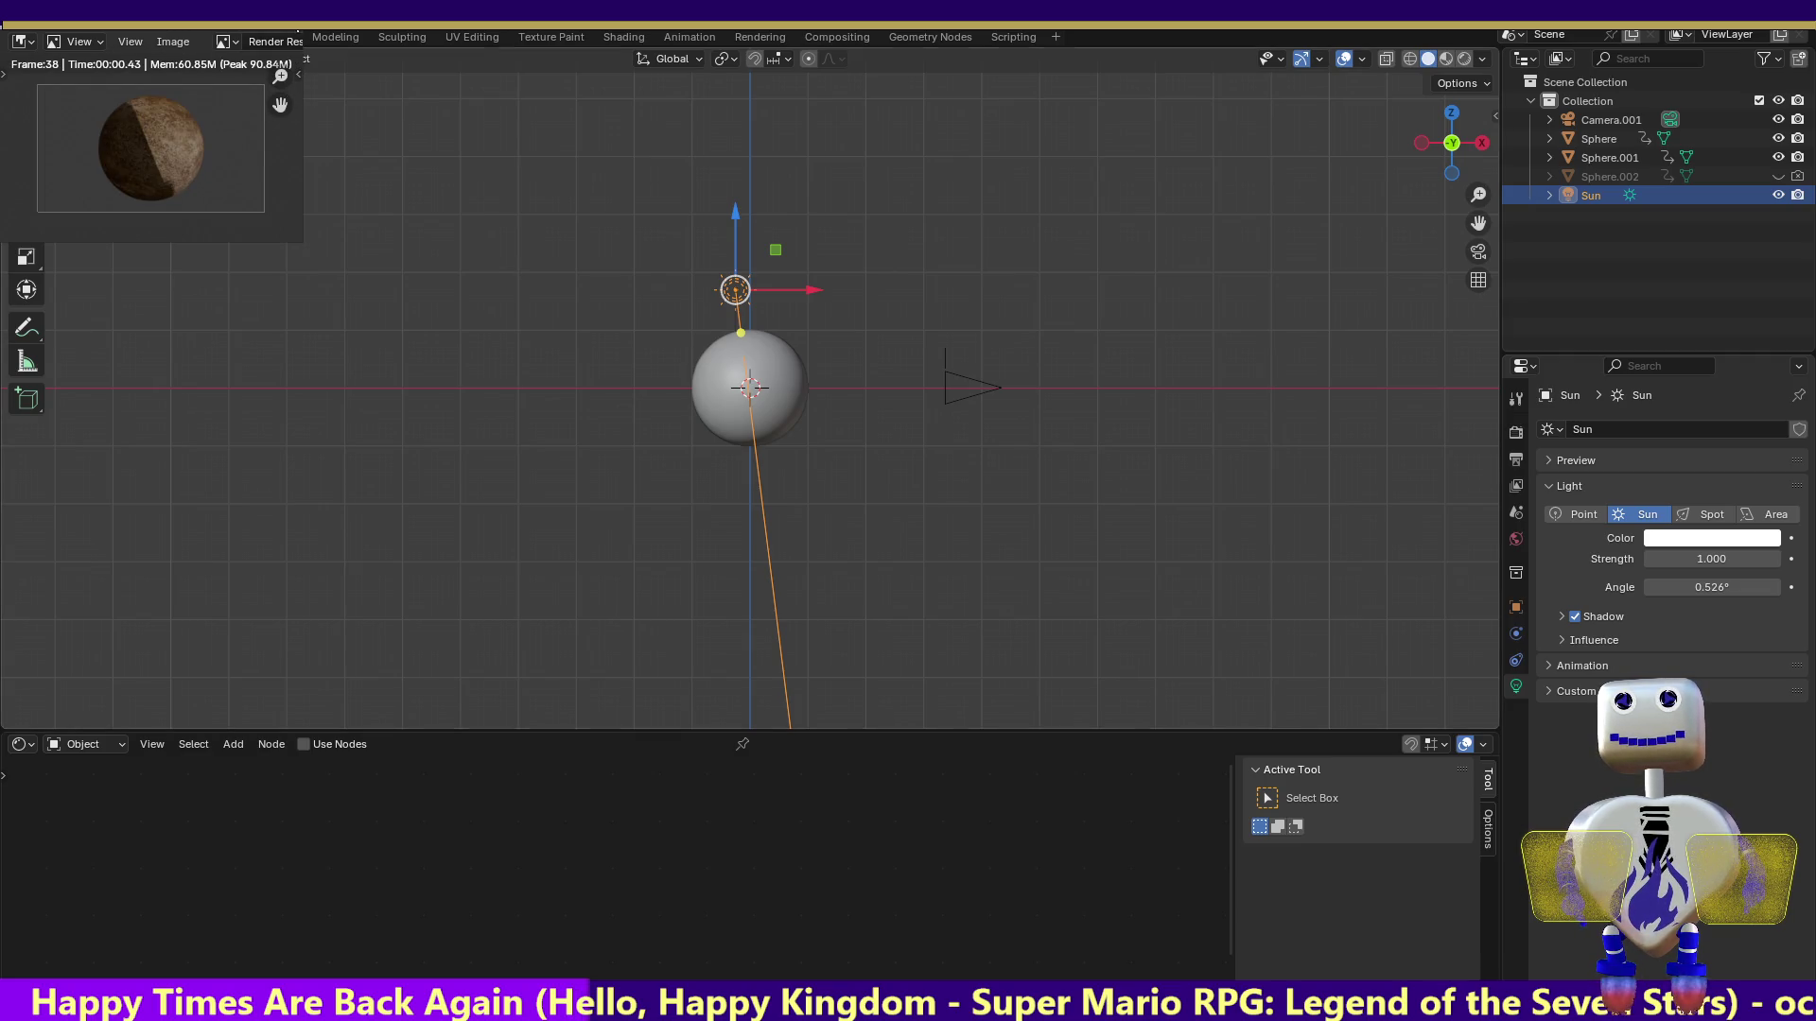
pyautogui.press('Escape')
pyautogui.click(1482, 143)
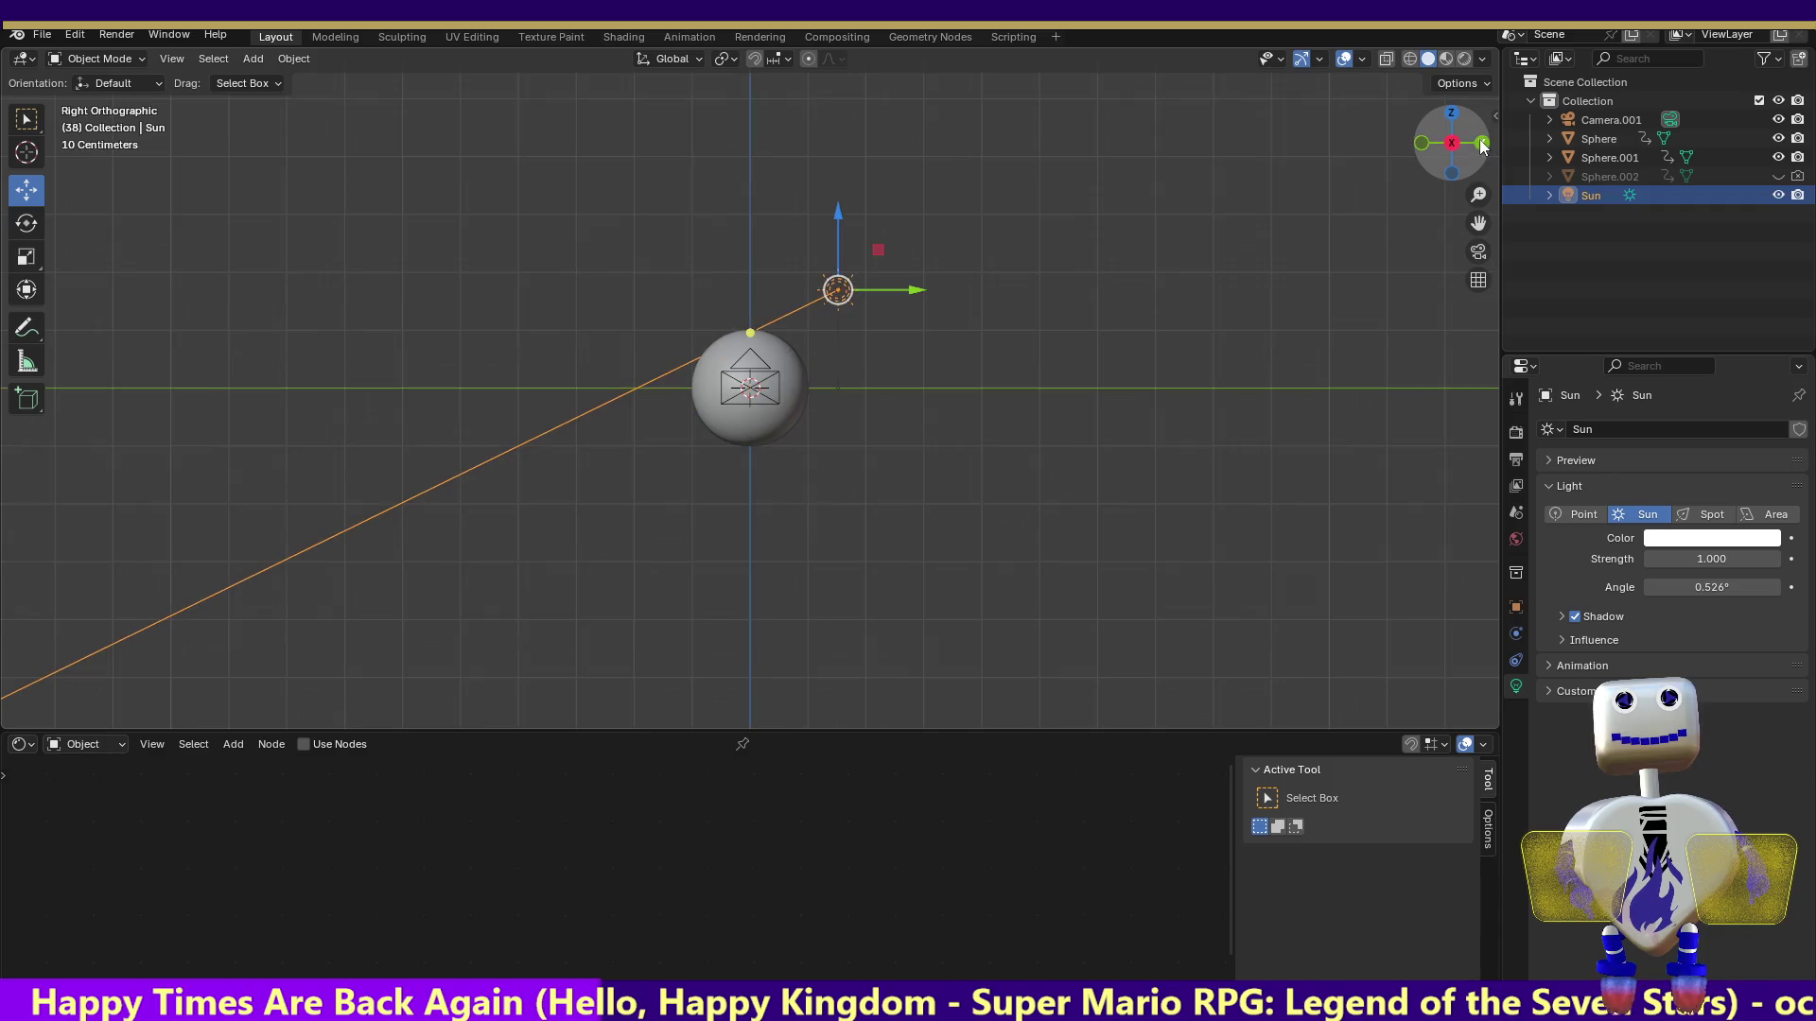
pyautogui.moveTo(838, 290); pyautogui.dragTo(778, 273)
pyautogui.moveTo(666, 297); pyautogui.dragTo(756, 393)
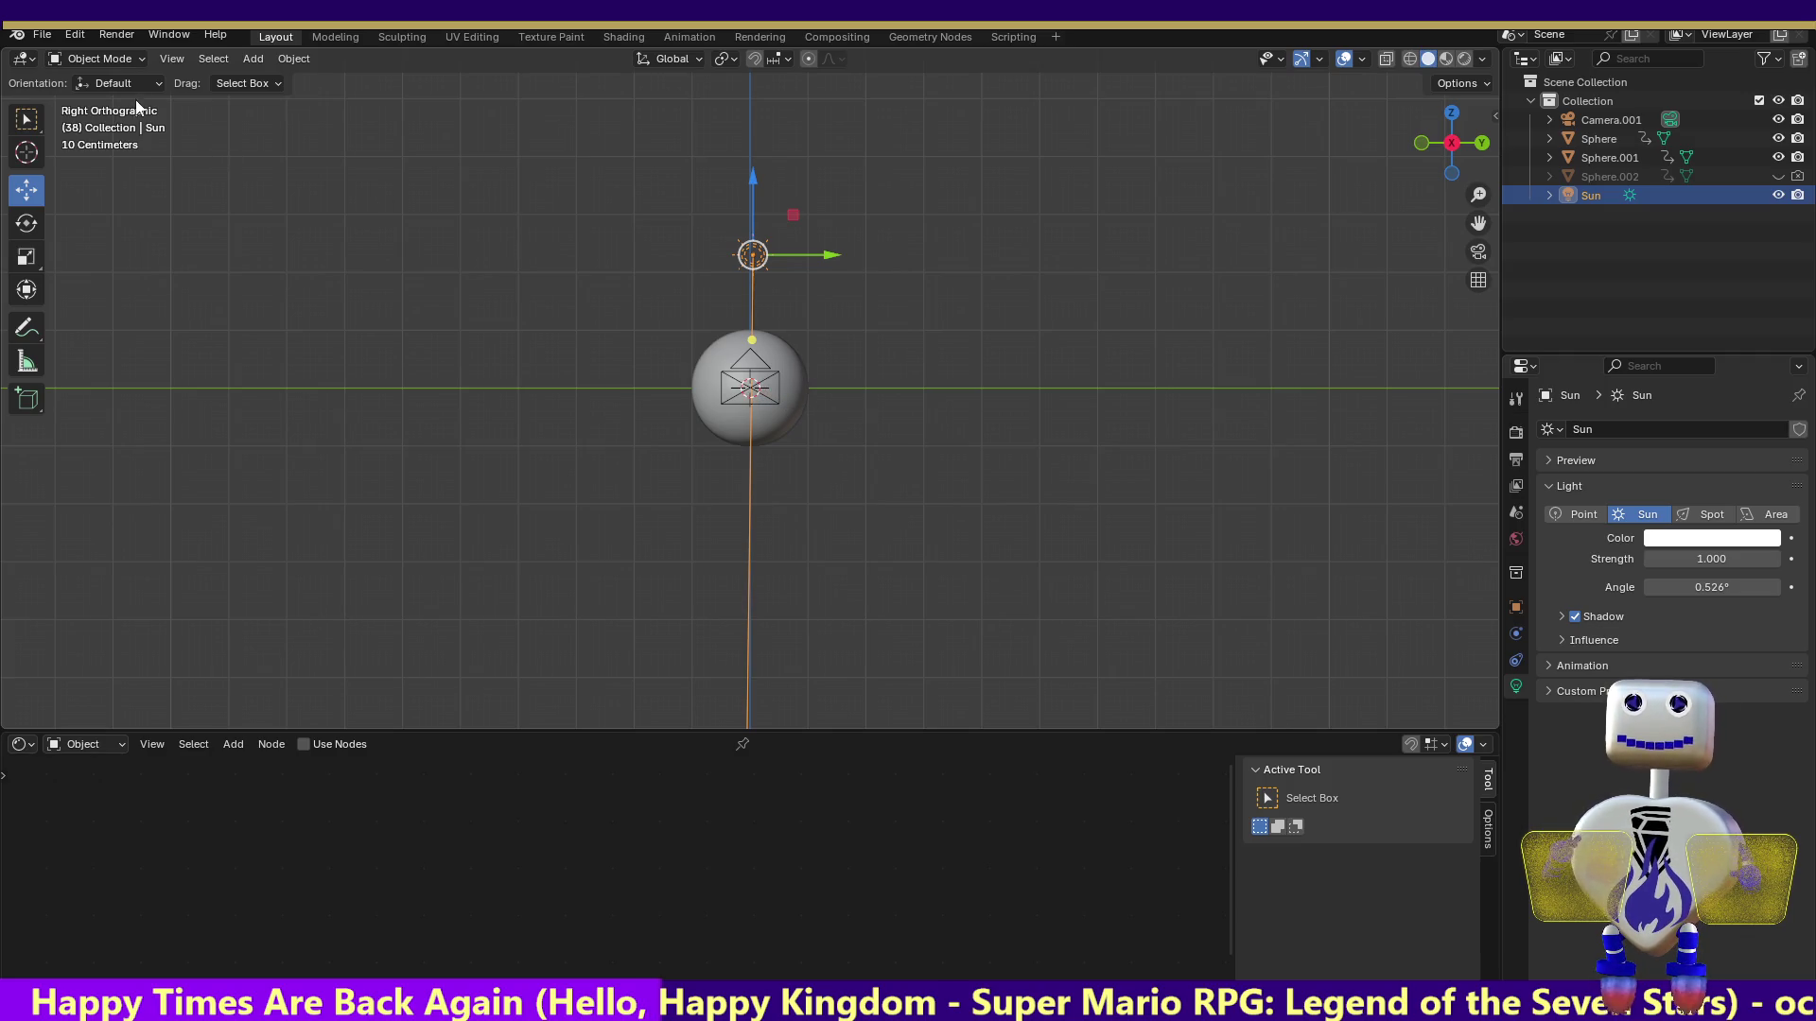
# Re-render, then place the Sun right of the planet with its beam slanting down-left
pyautogui.click(116, 34)
pyautogui.click(123, 63)
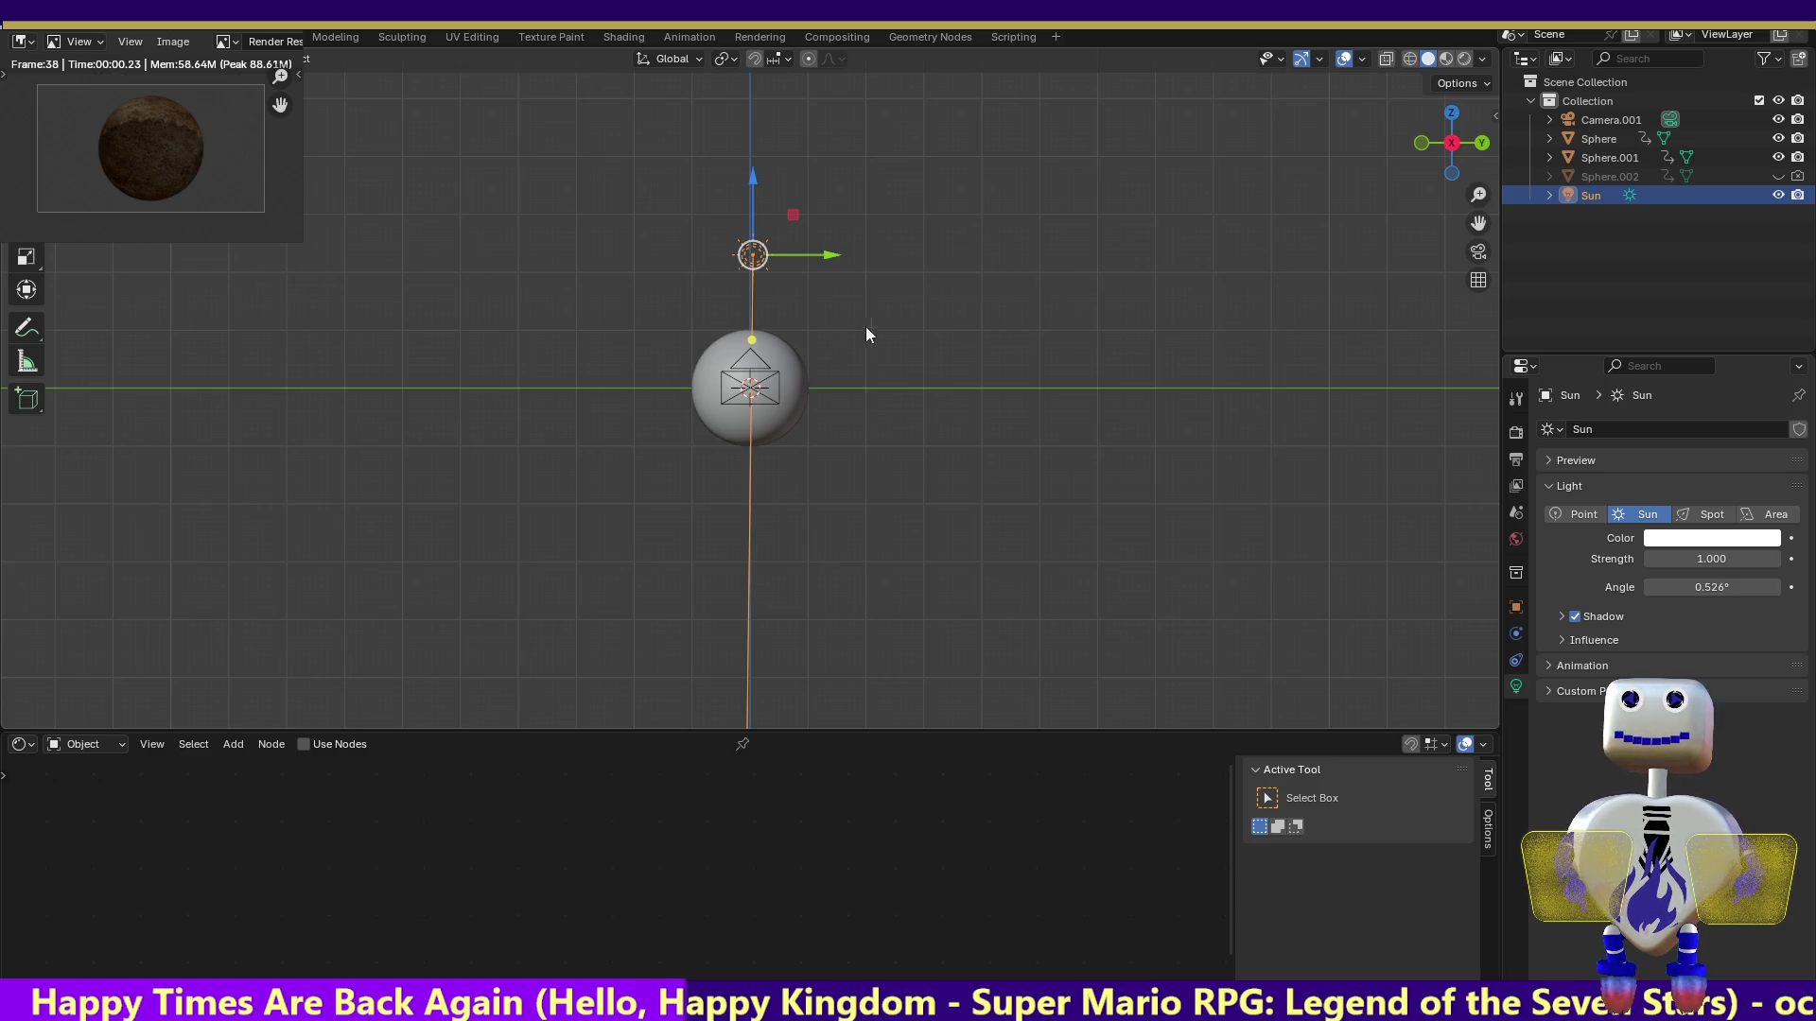
pyautogui.click(1405, 138)
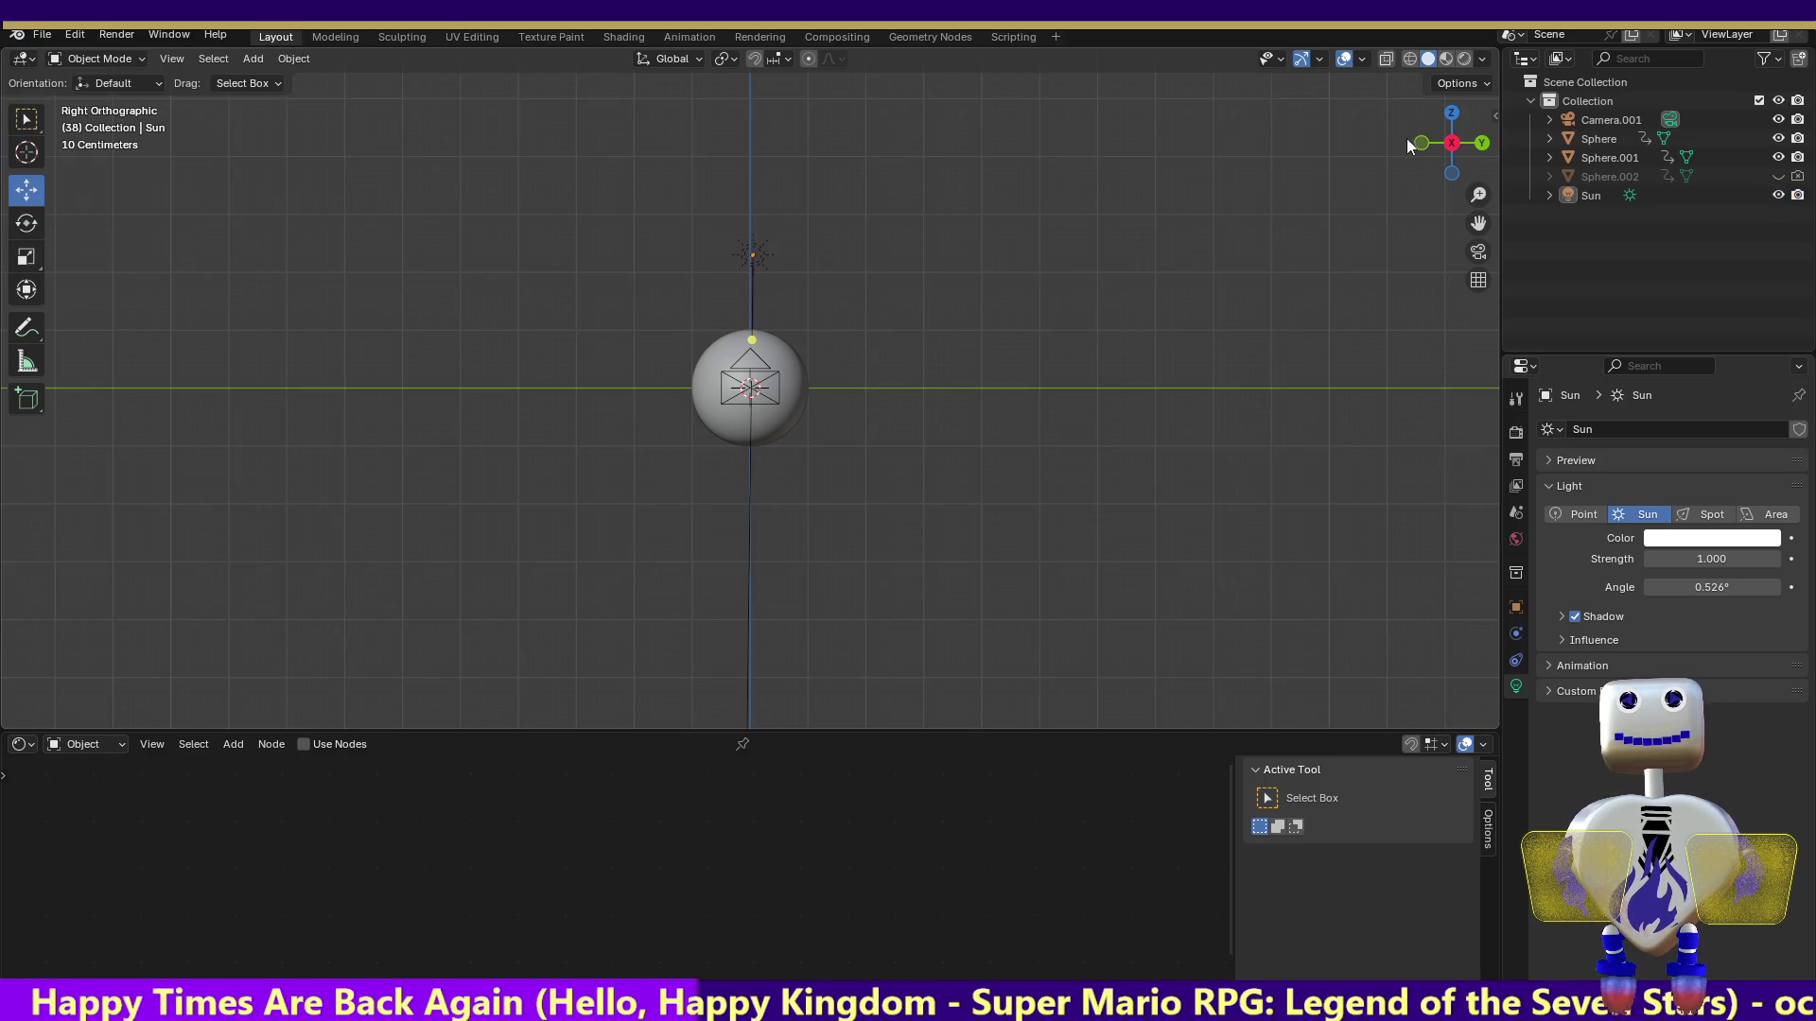
pyautogui.click(1419, 143)
pyautogui.moveTo(698, 228)
pyautogui.mouseDown()
pyautogui.moveTo(807, 287)
pyautogui.moveTo(857, 344)
pyautogui.mouseUp()
pyautogui.moveTo(905, 427)
pyautogui.mouseDown()
pyautogui.moveTo(859, 434)
pyautogui.moveTo(721, 388)
pyautogui.mouseUp()
pyautogui.click(116, 34)
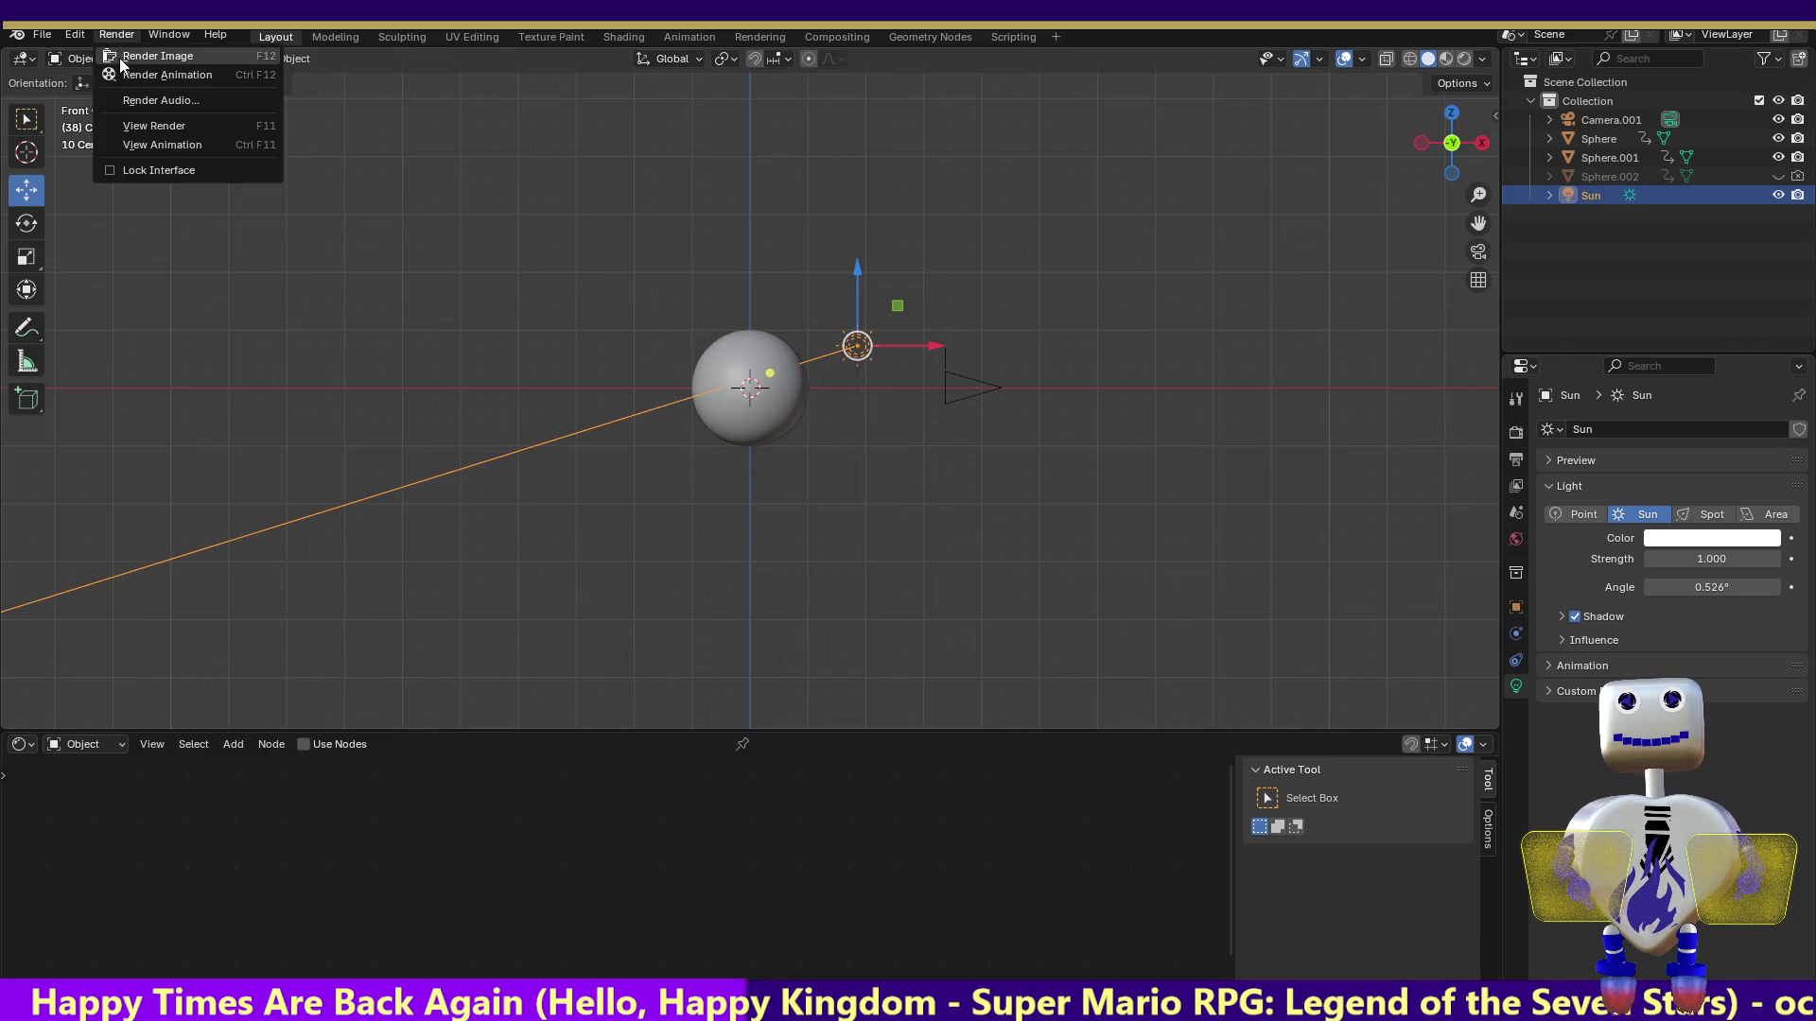
# Test-render the lit planet and inspect the Render properties' Film settings
pyautogui.click(121, 58)
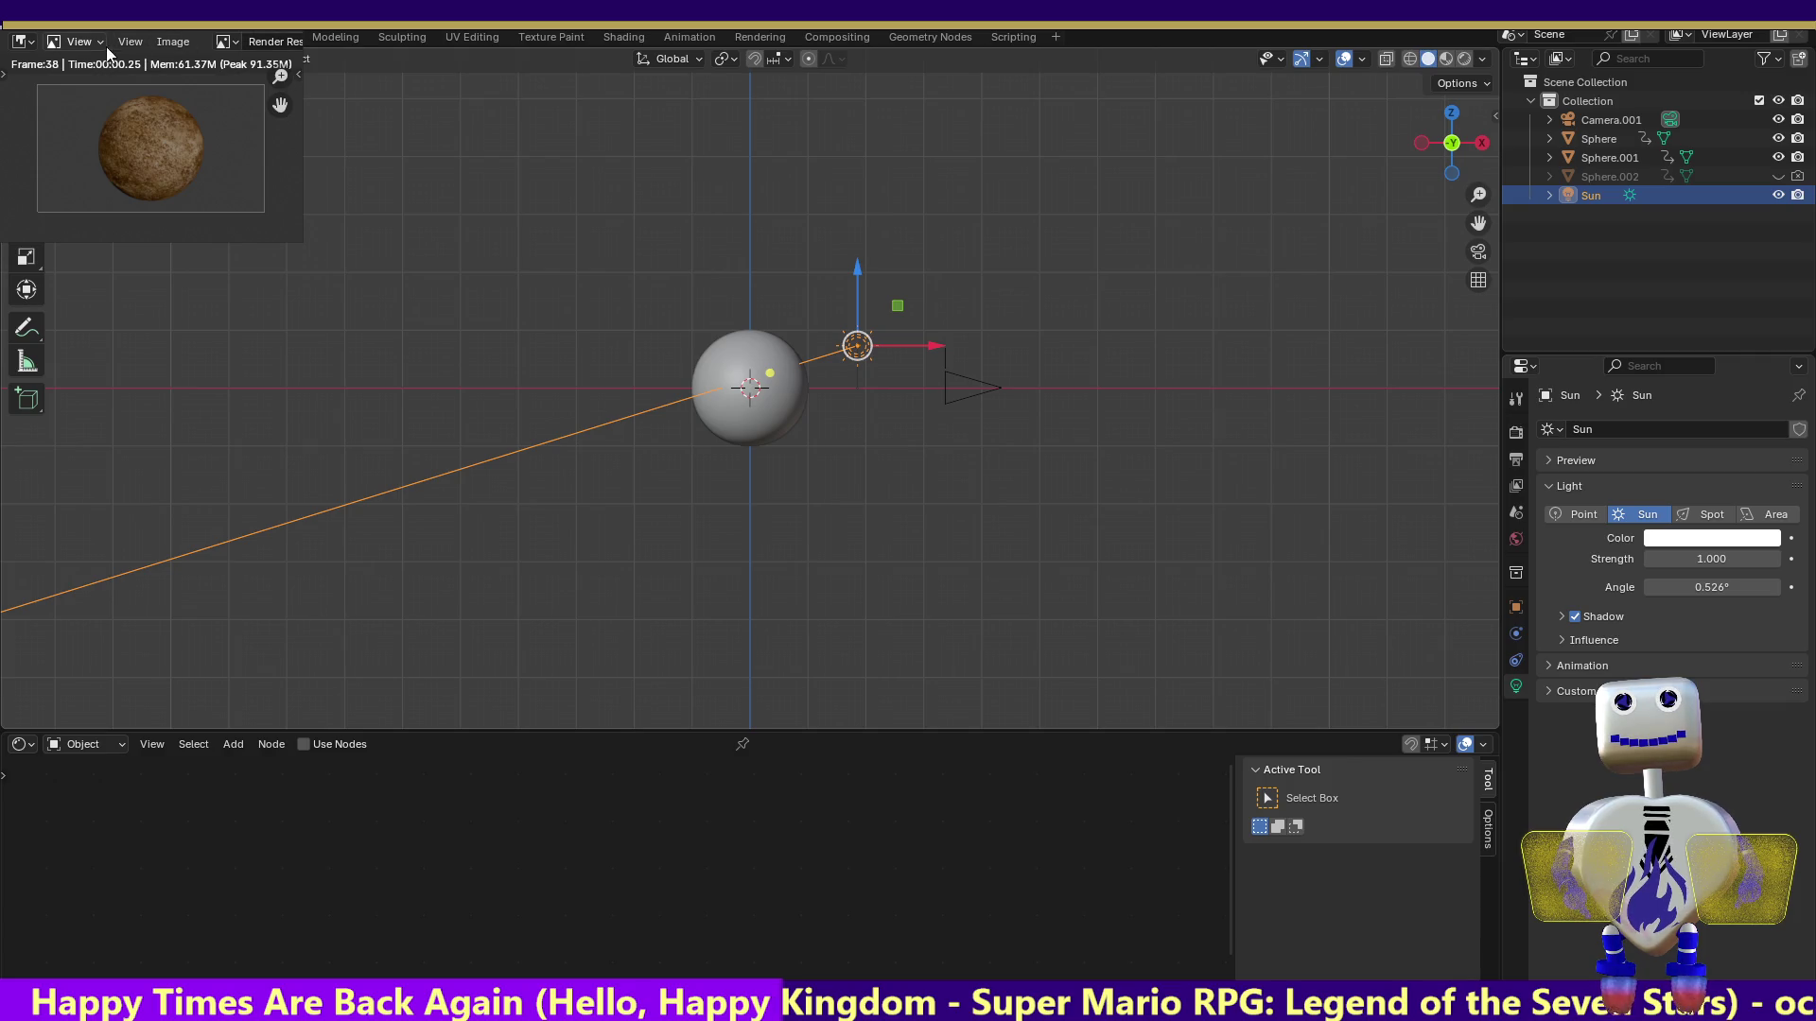
pyautogui.press('Escape')
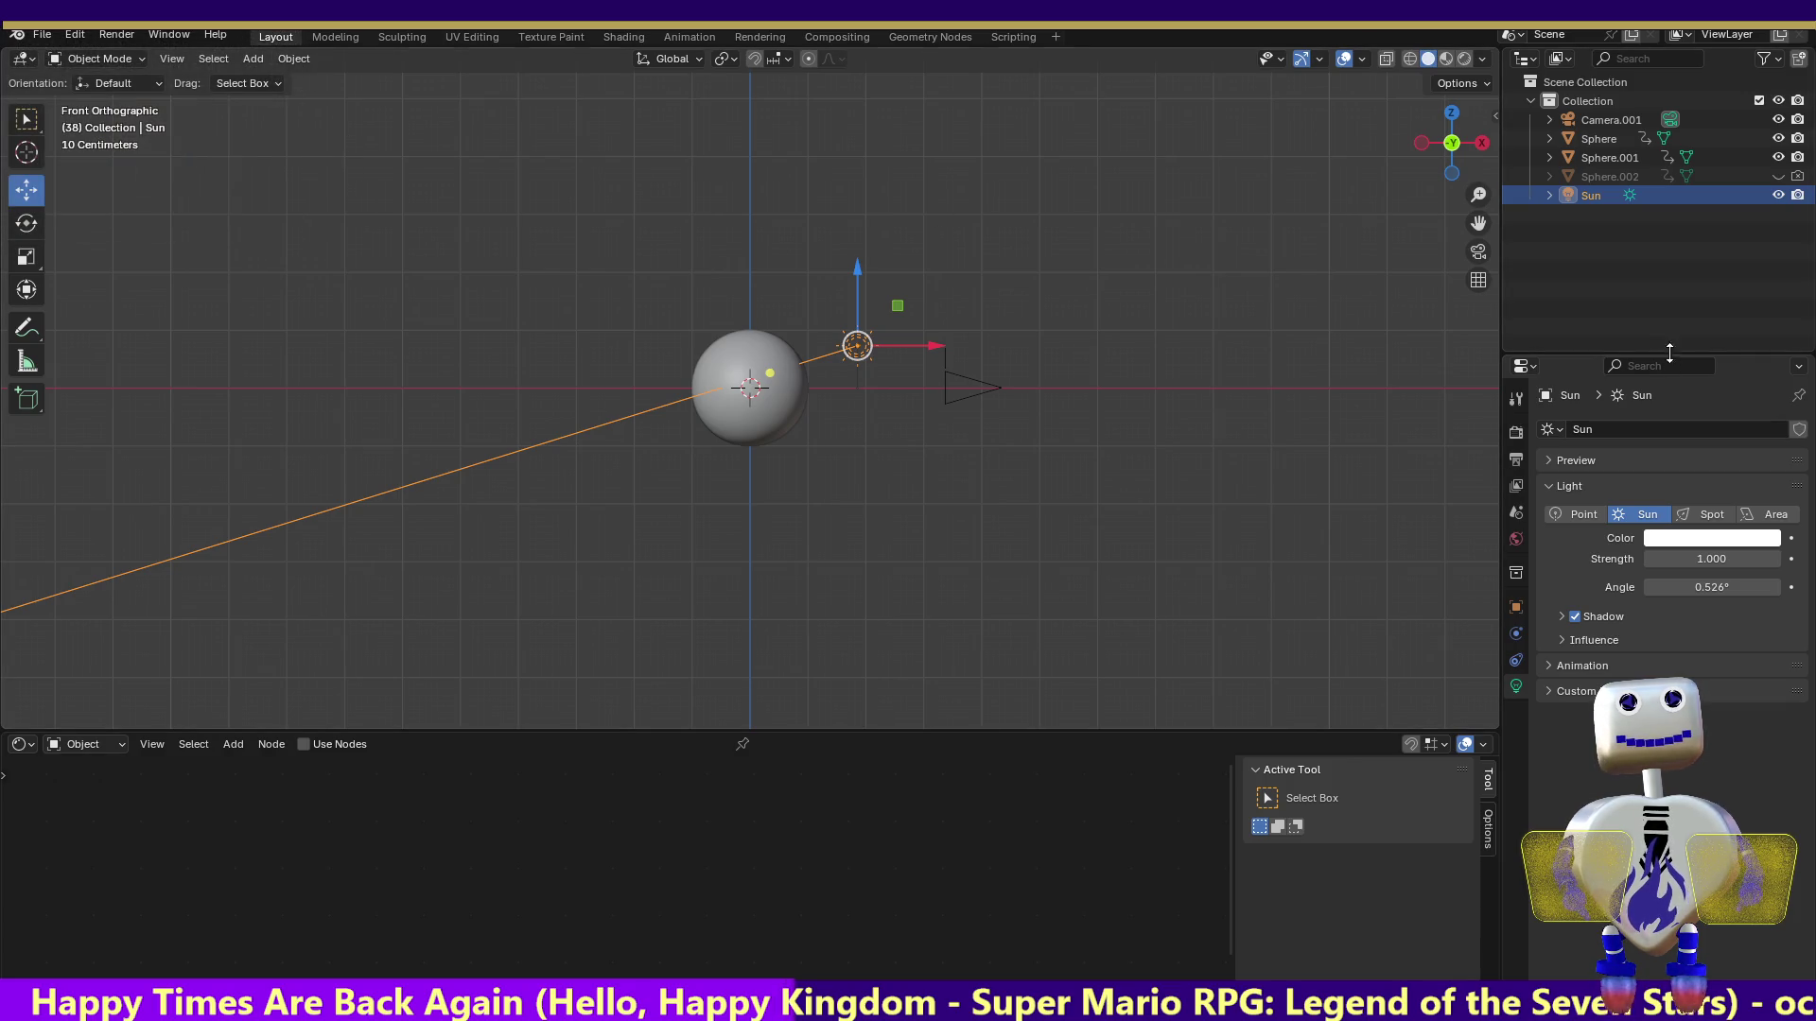
pyautogui.click(1515, 433)
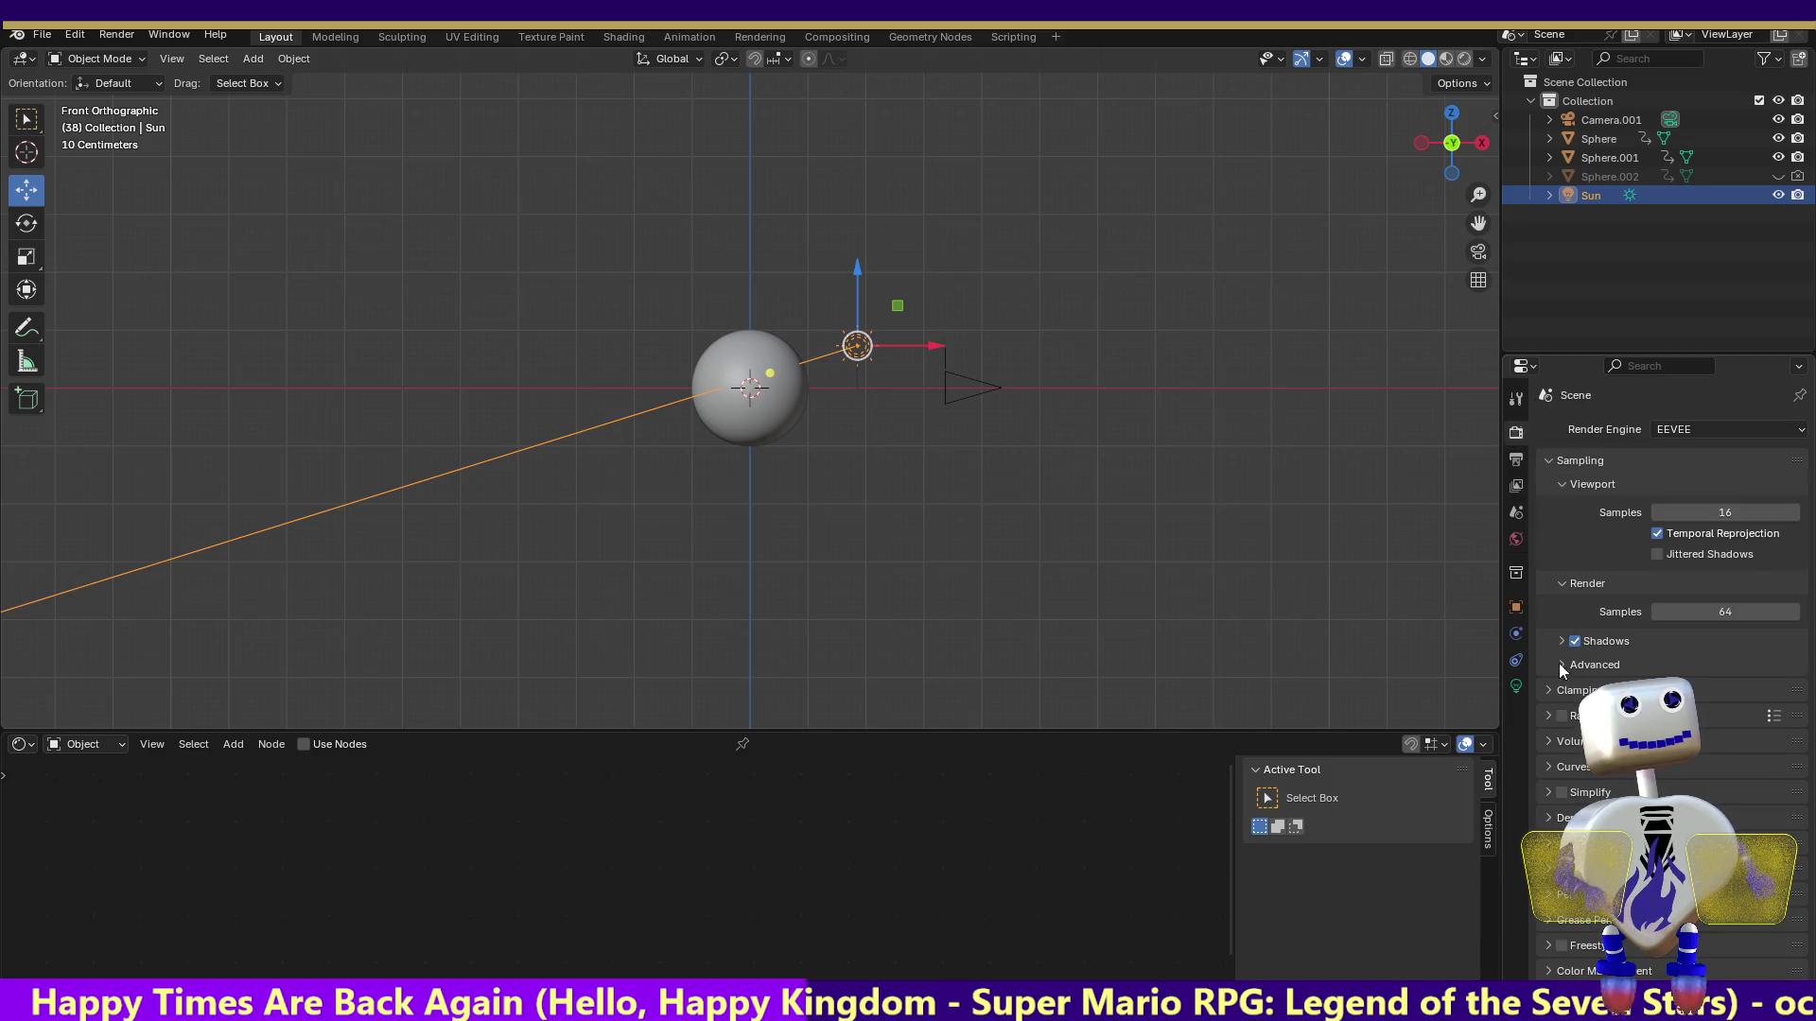
pyautogui.click(1547, 871)
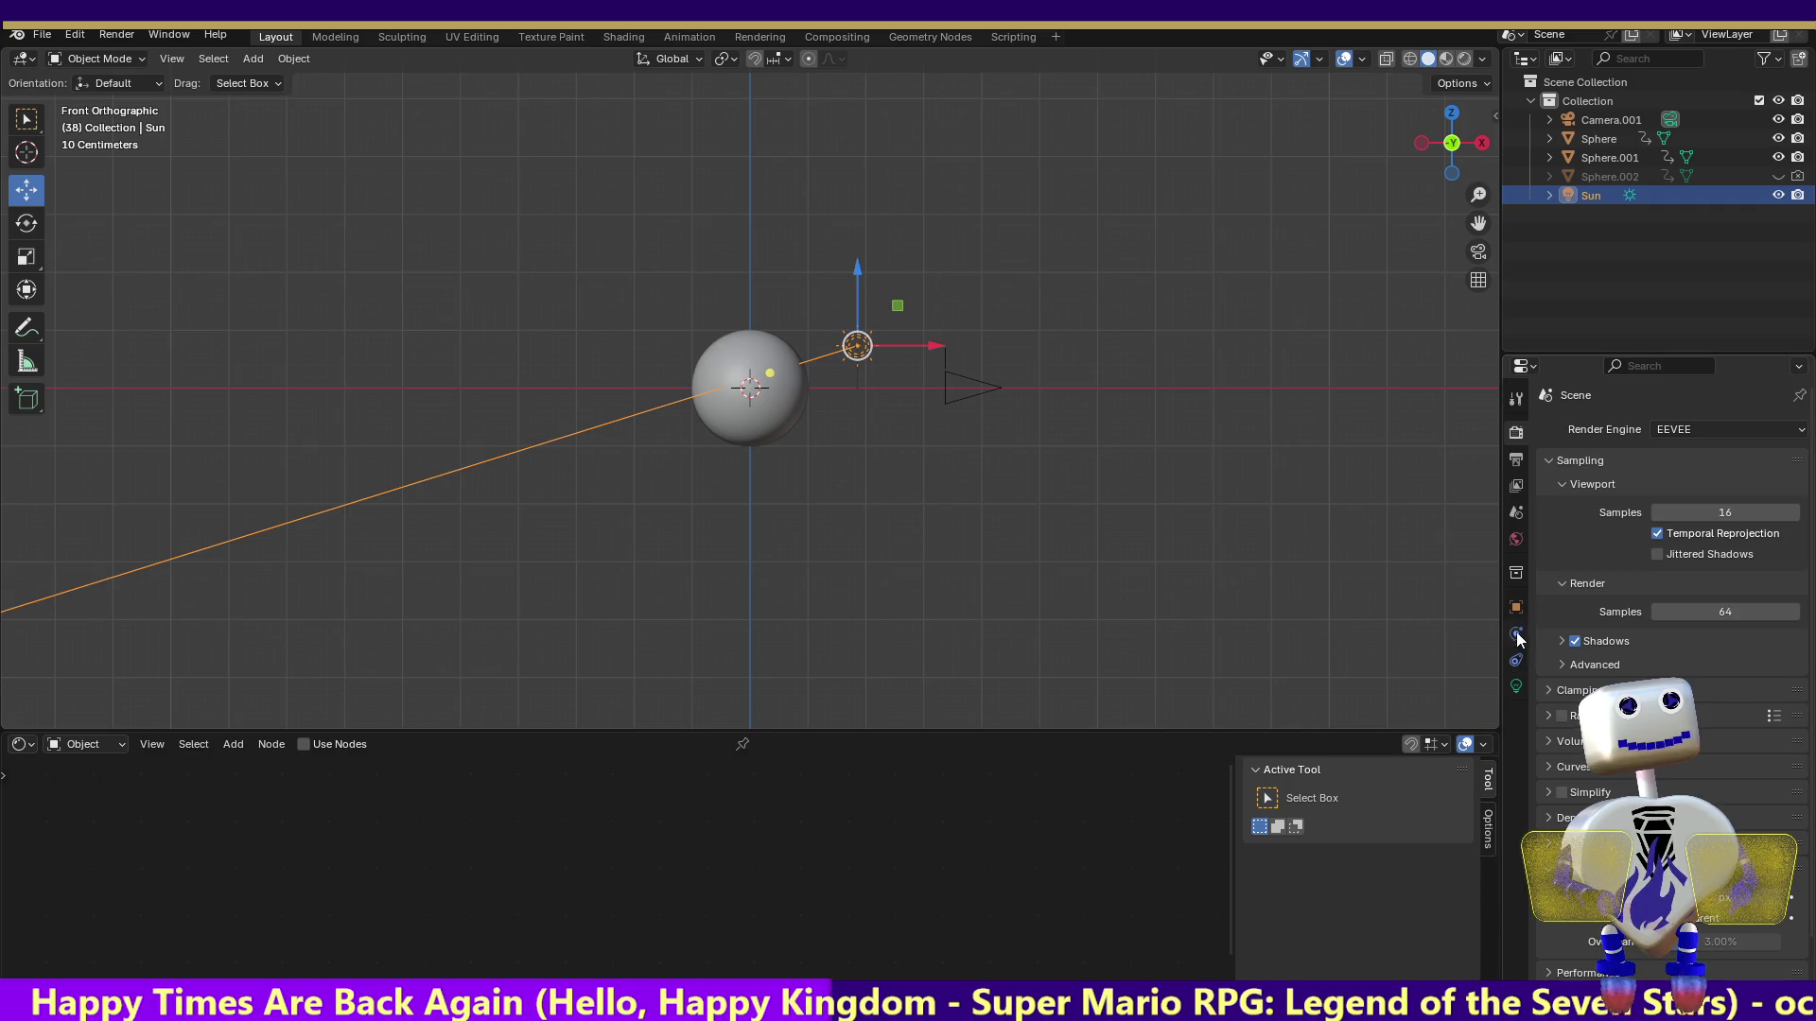
# Set the Sun's Strength to 1.5, then check the Render and Output properties
pyautogui.click(1516, 687)
pyautogui.click(1739, 557)
pyautogui.press('BackSpace')
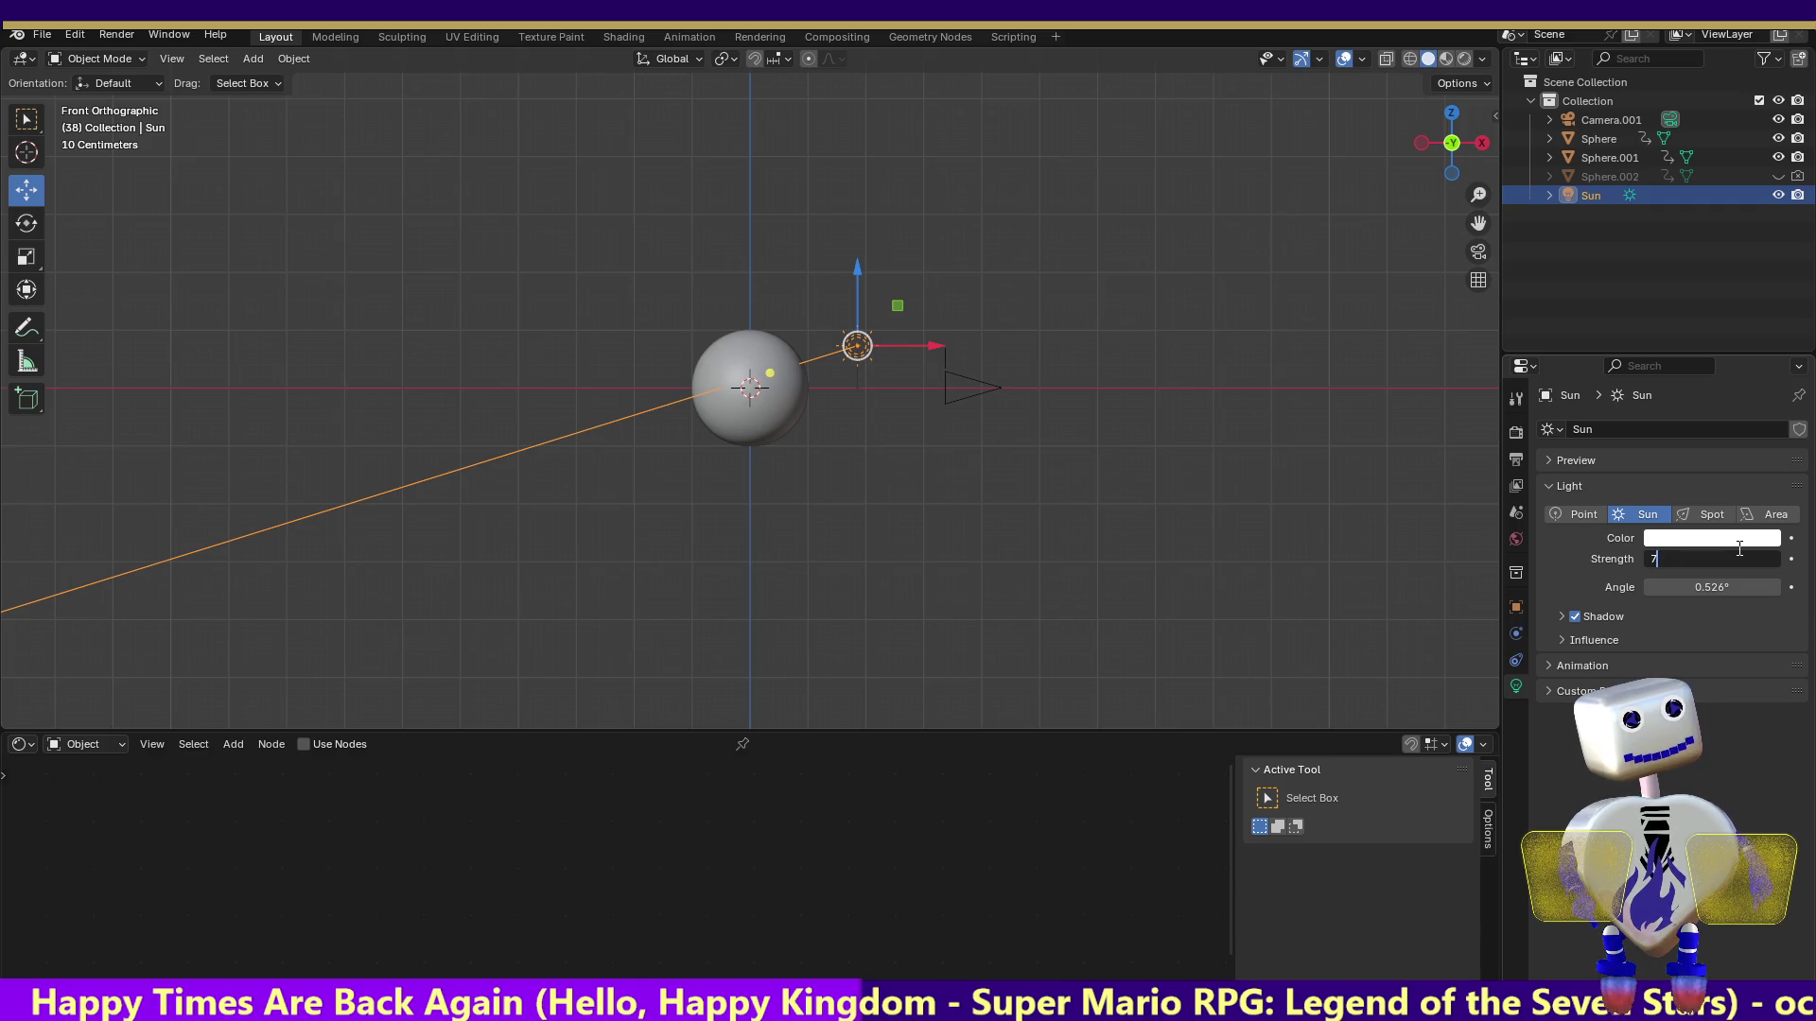
pyautogui.write('1.5')
pyautogui.press('Return')
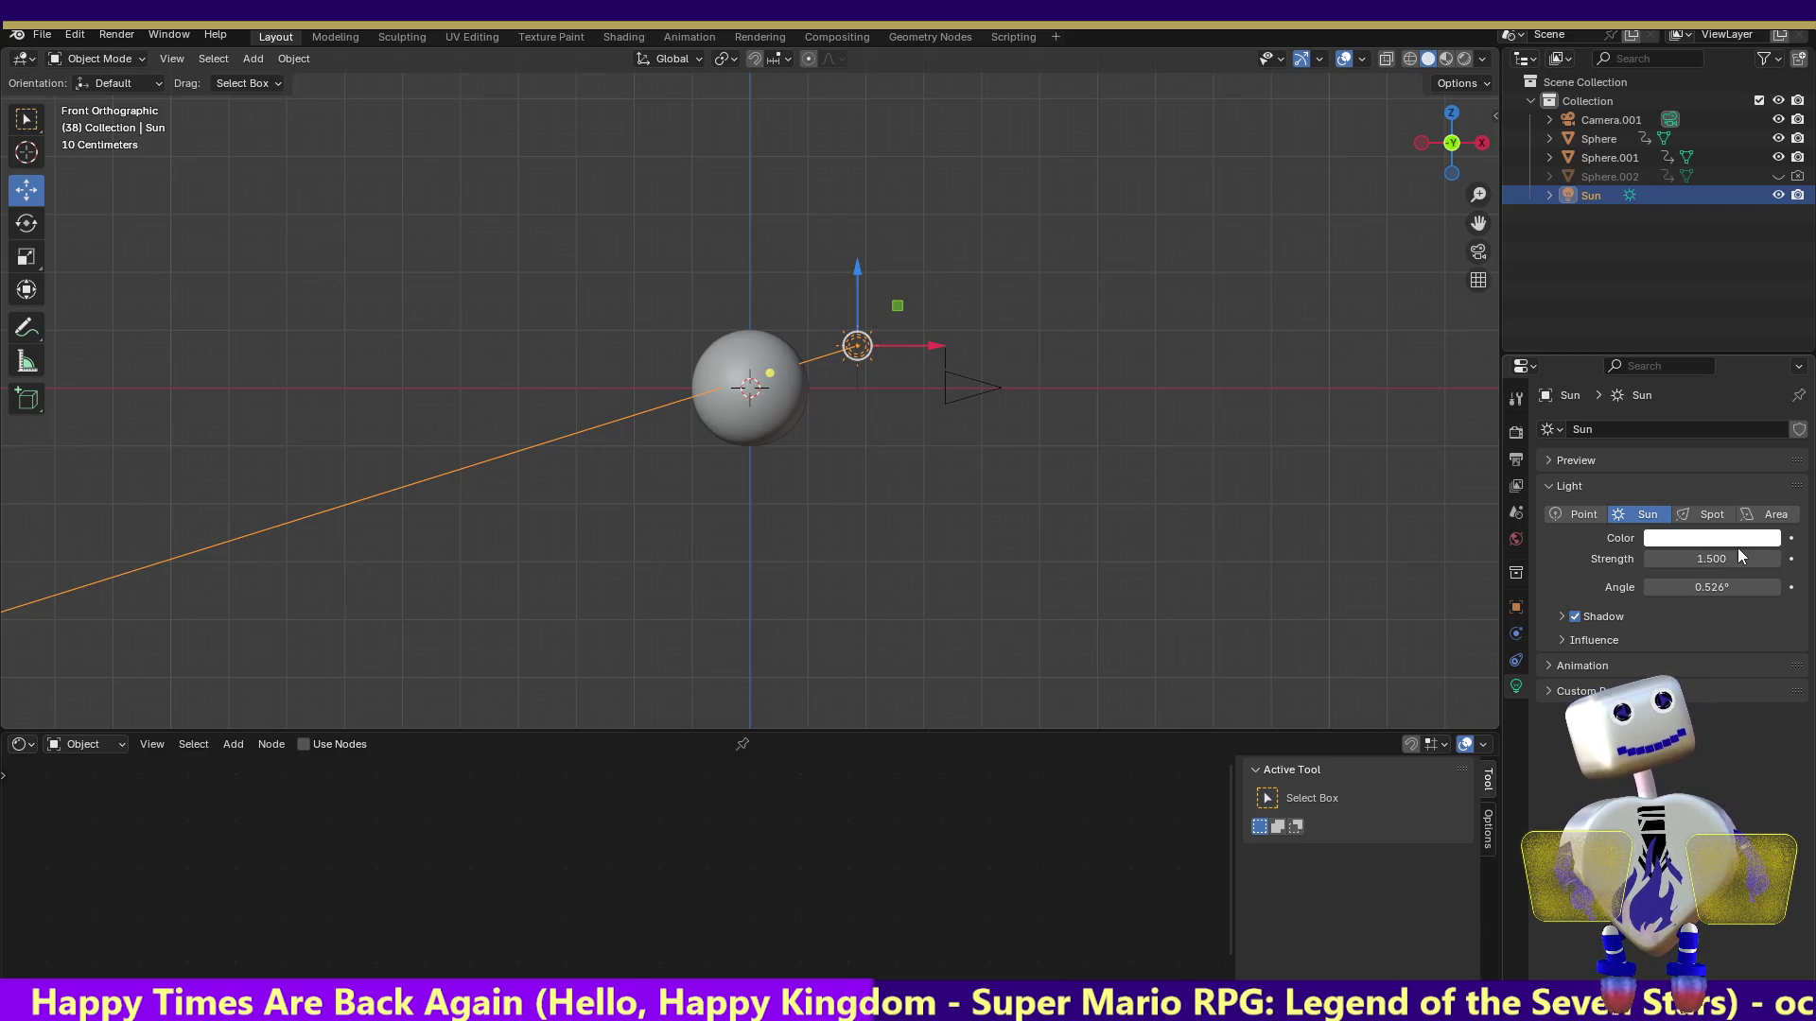
pyautogui.click(1516, 434)
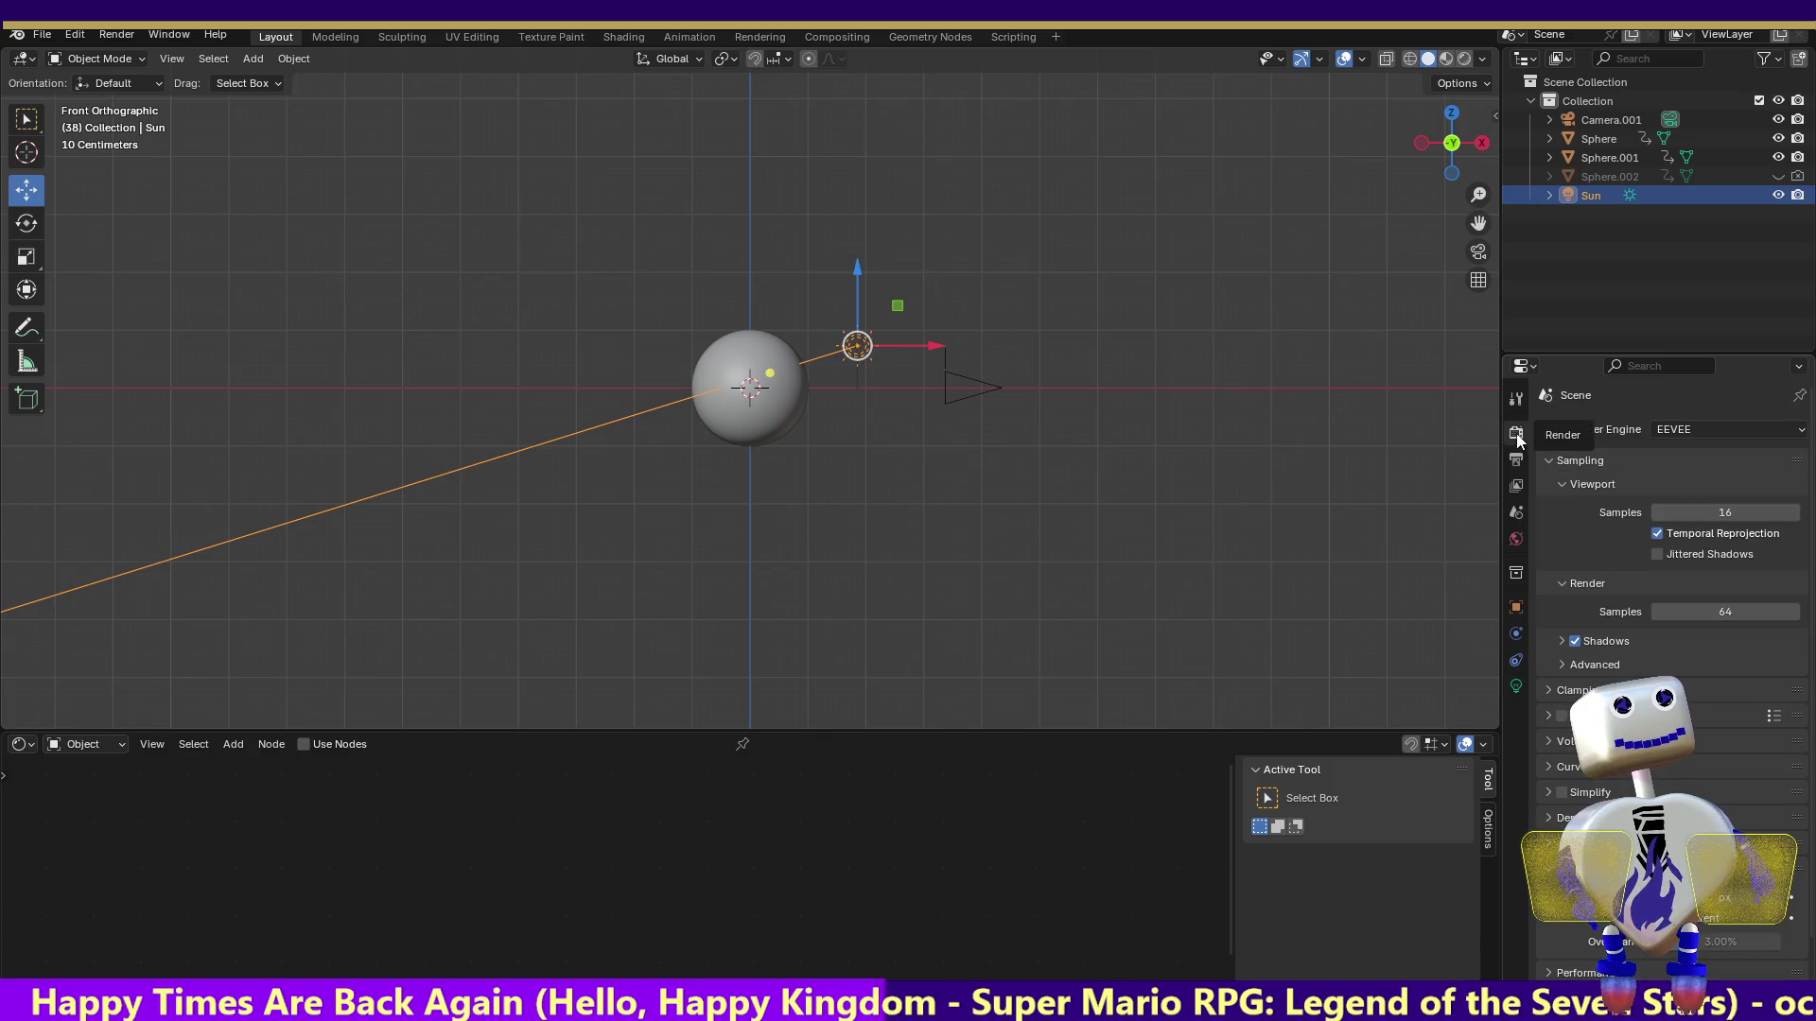
pyautogui.click(1518, 461)
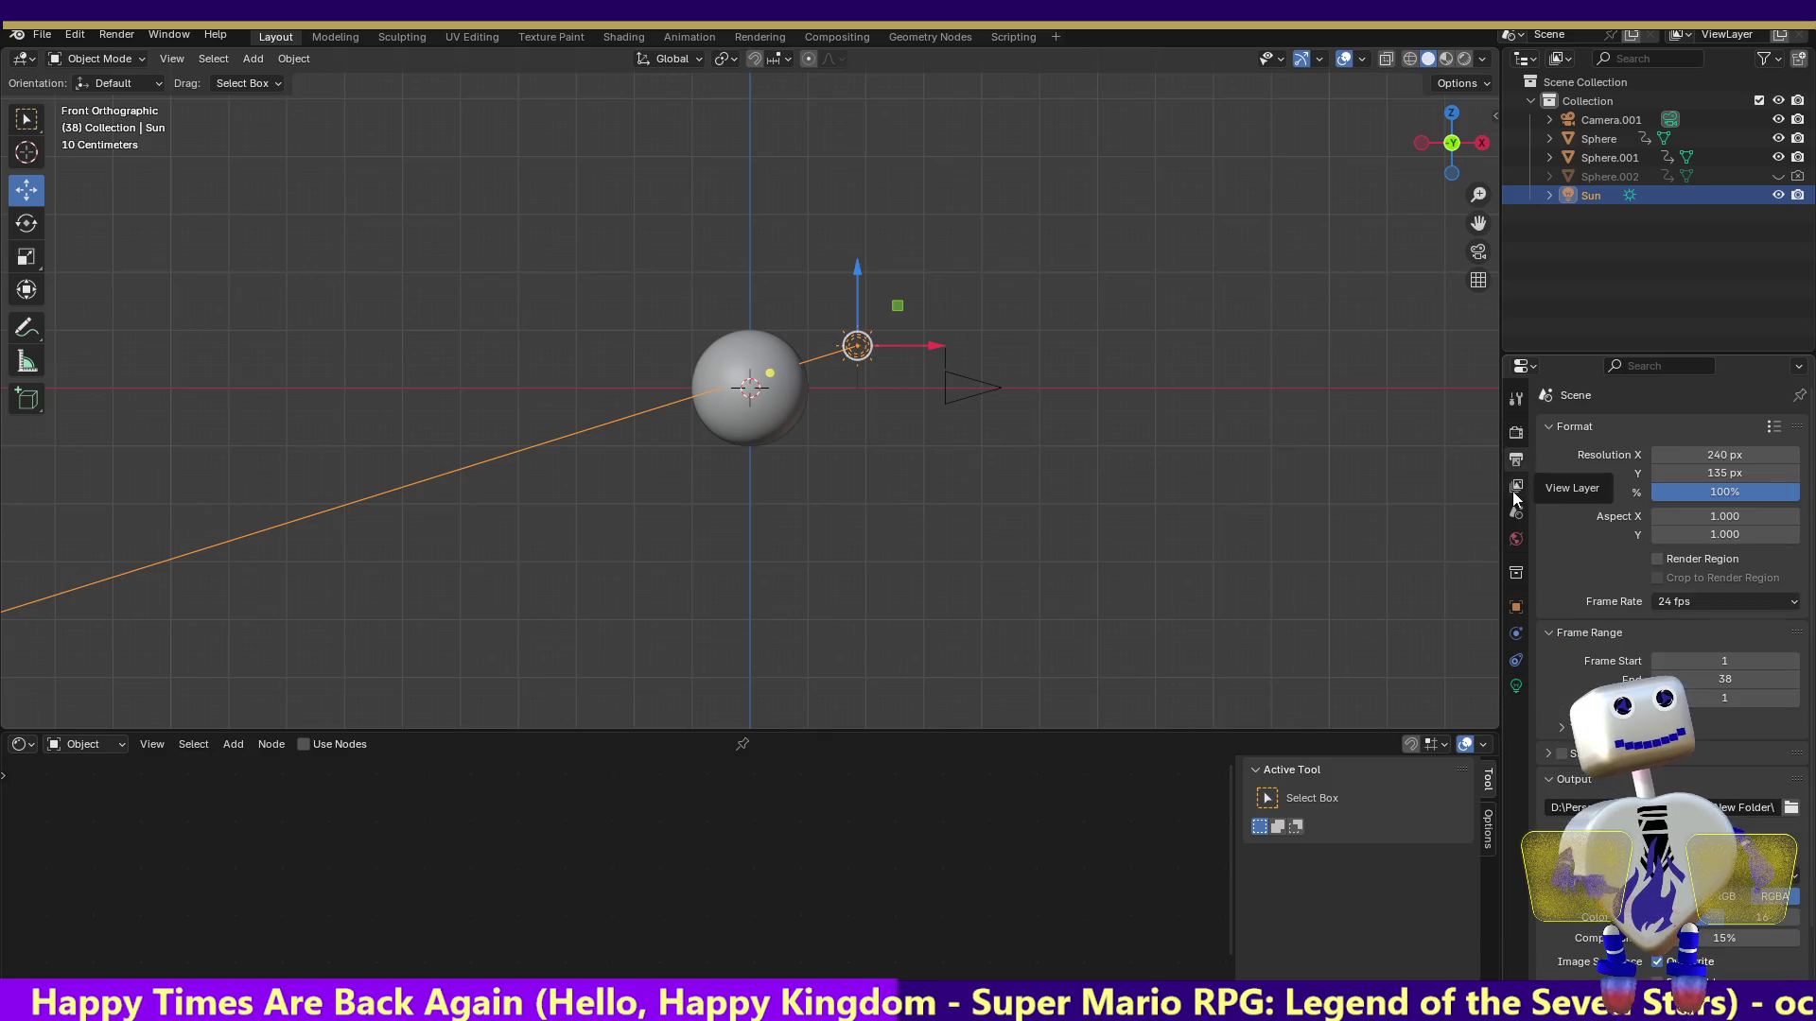
# Make the World background colour white via its colour picker's Value slider
pyautogui.click(1515, 486)
pyautogui.click(1516, 520)
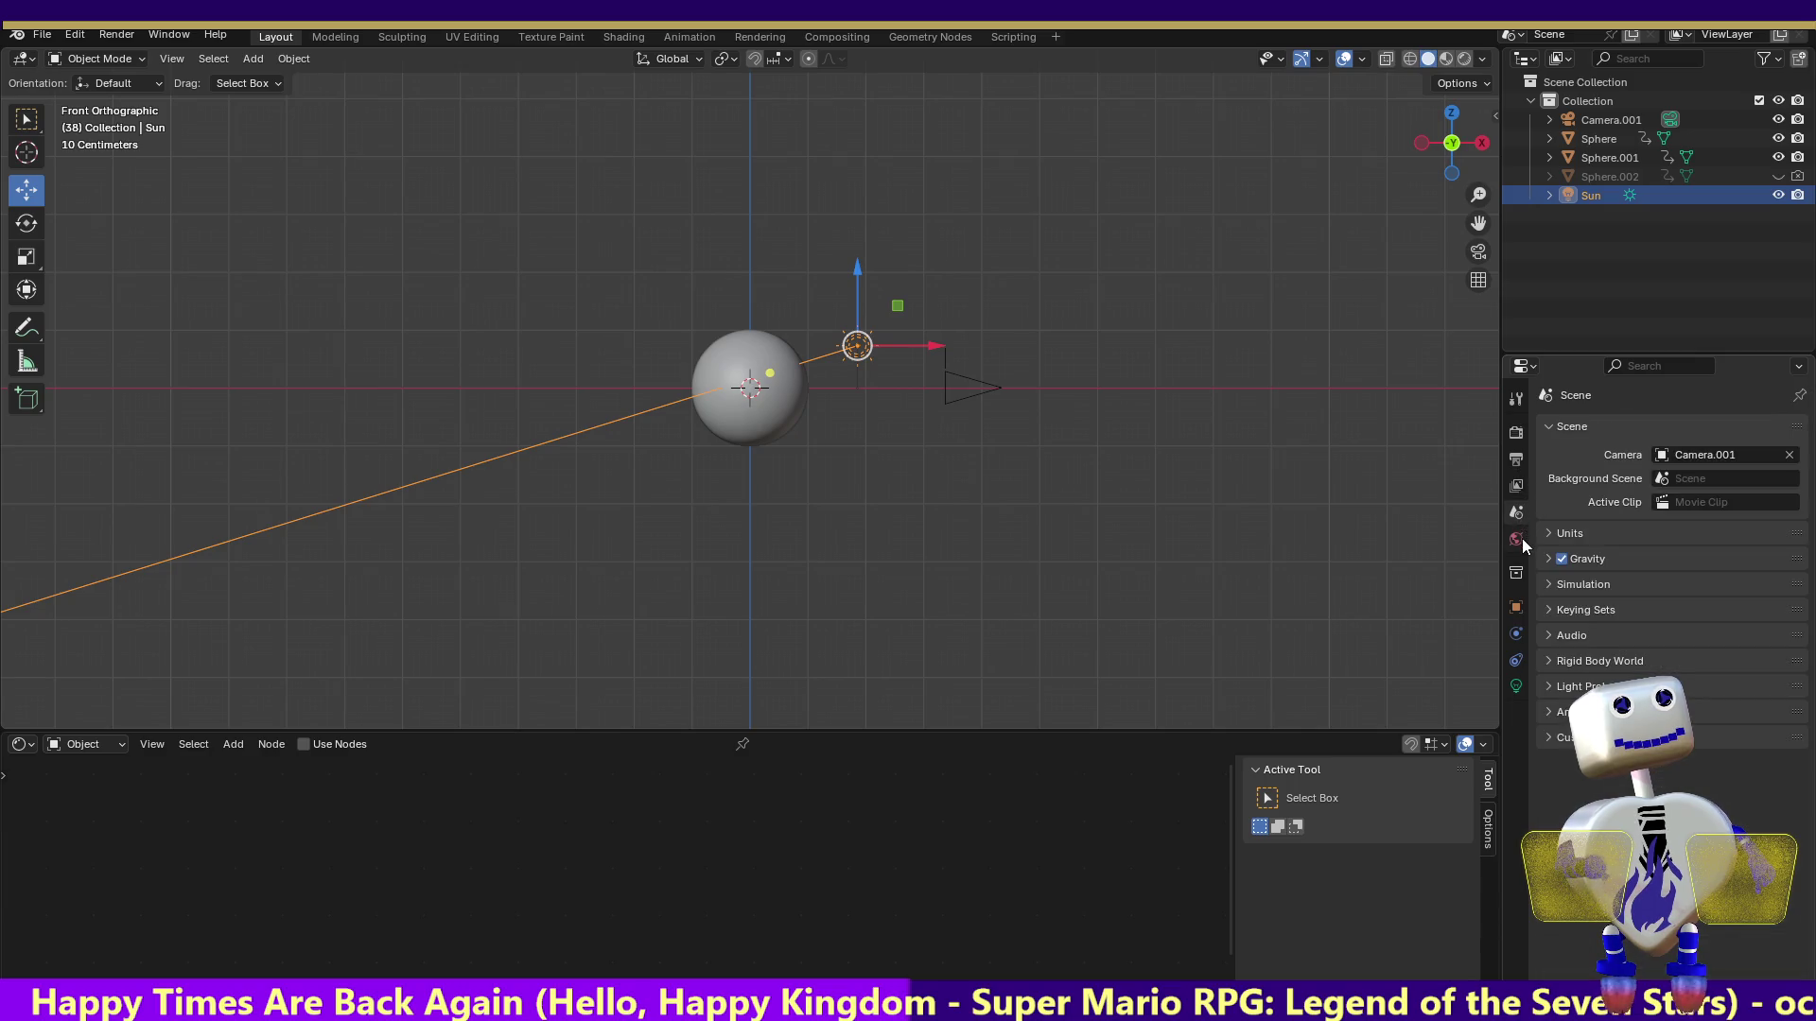
pyautogui.click(1520, 539)
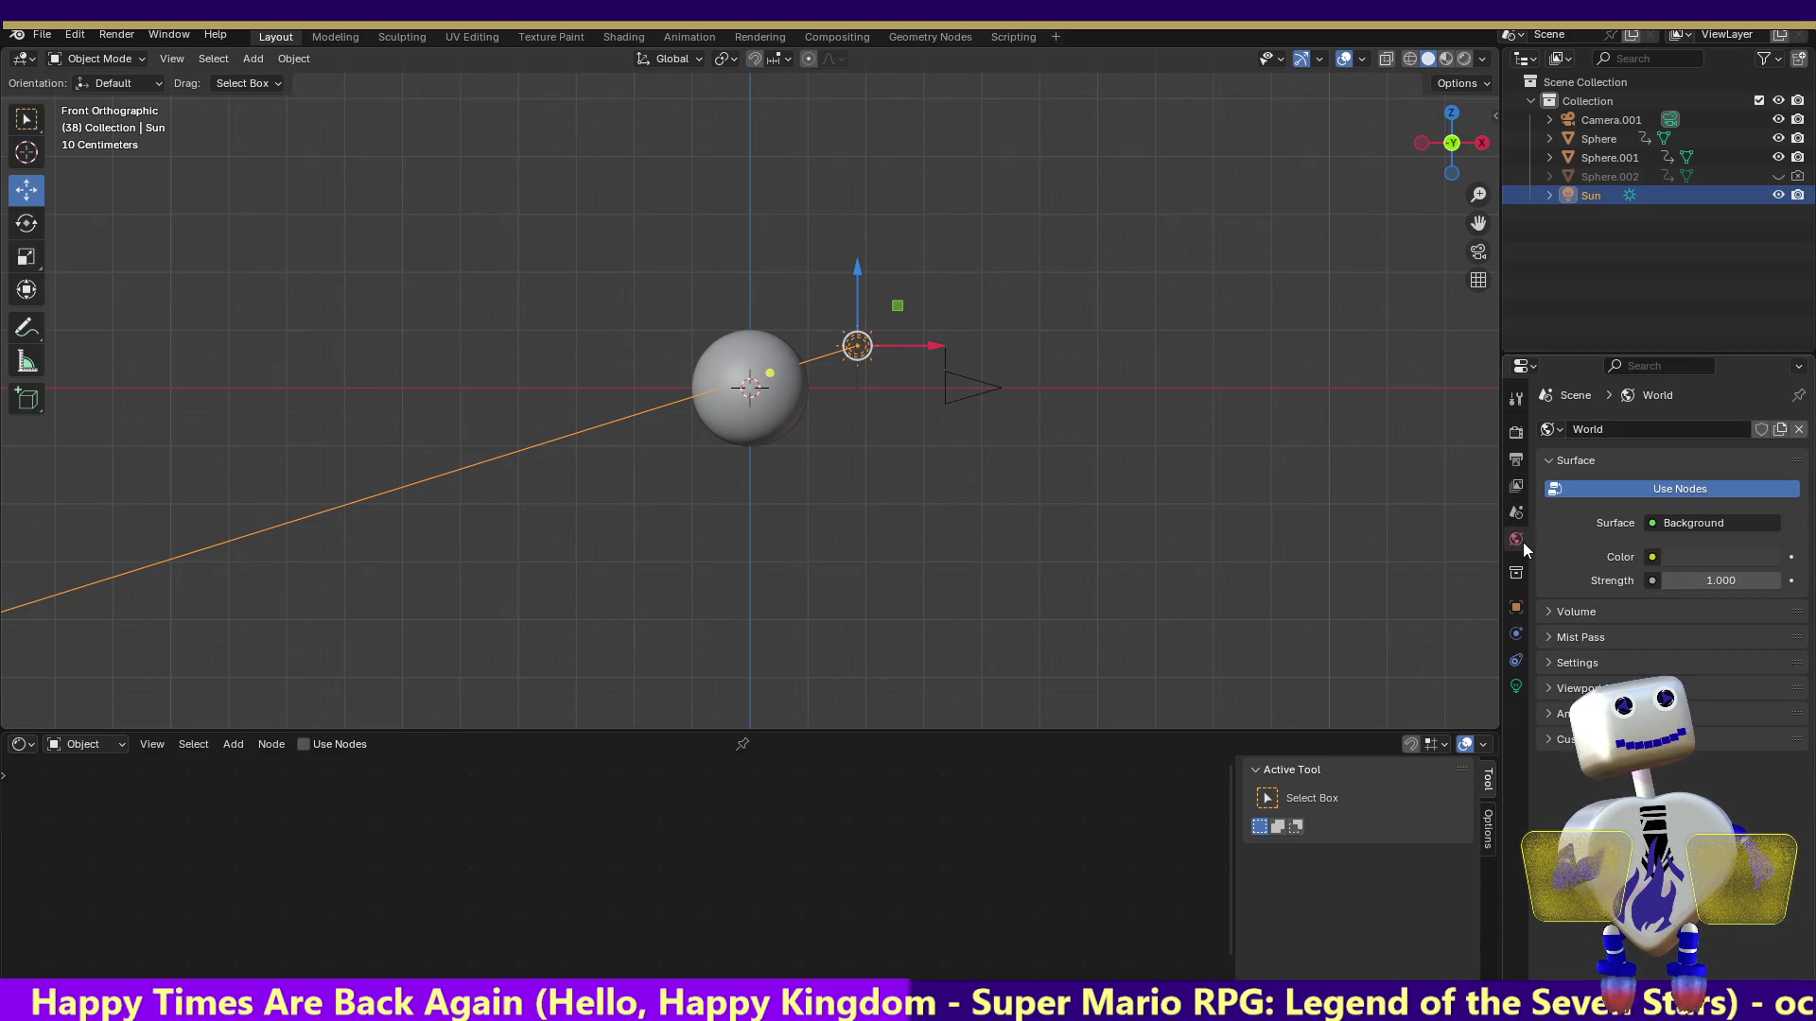
pyautogui.click(1683, 552)
pyautogui.moveTo(1764, 362); pyautogui.dragTo(1765, 252)
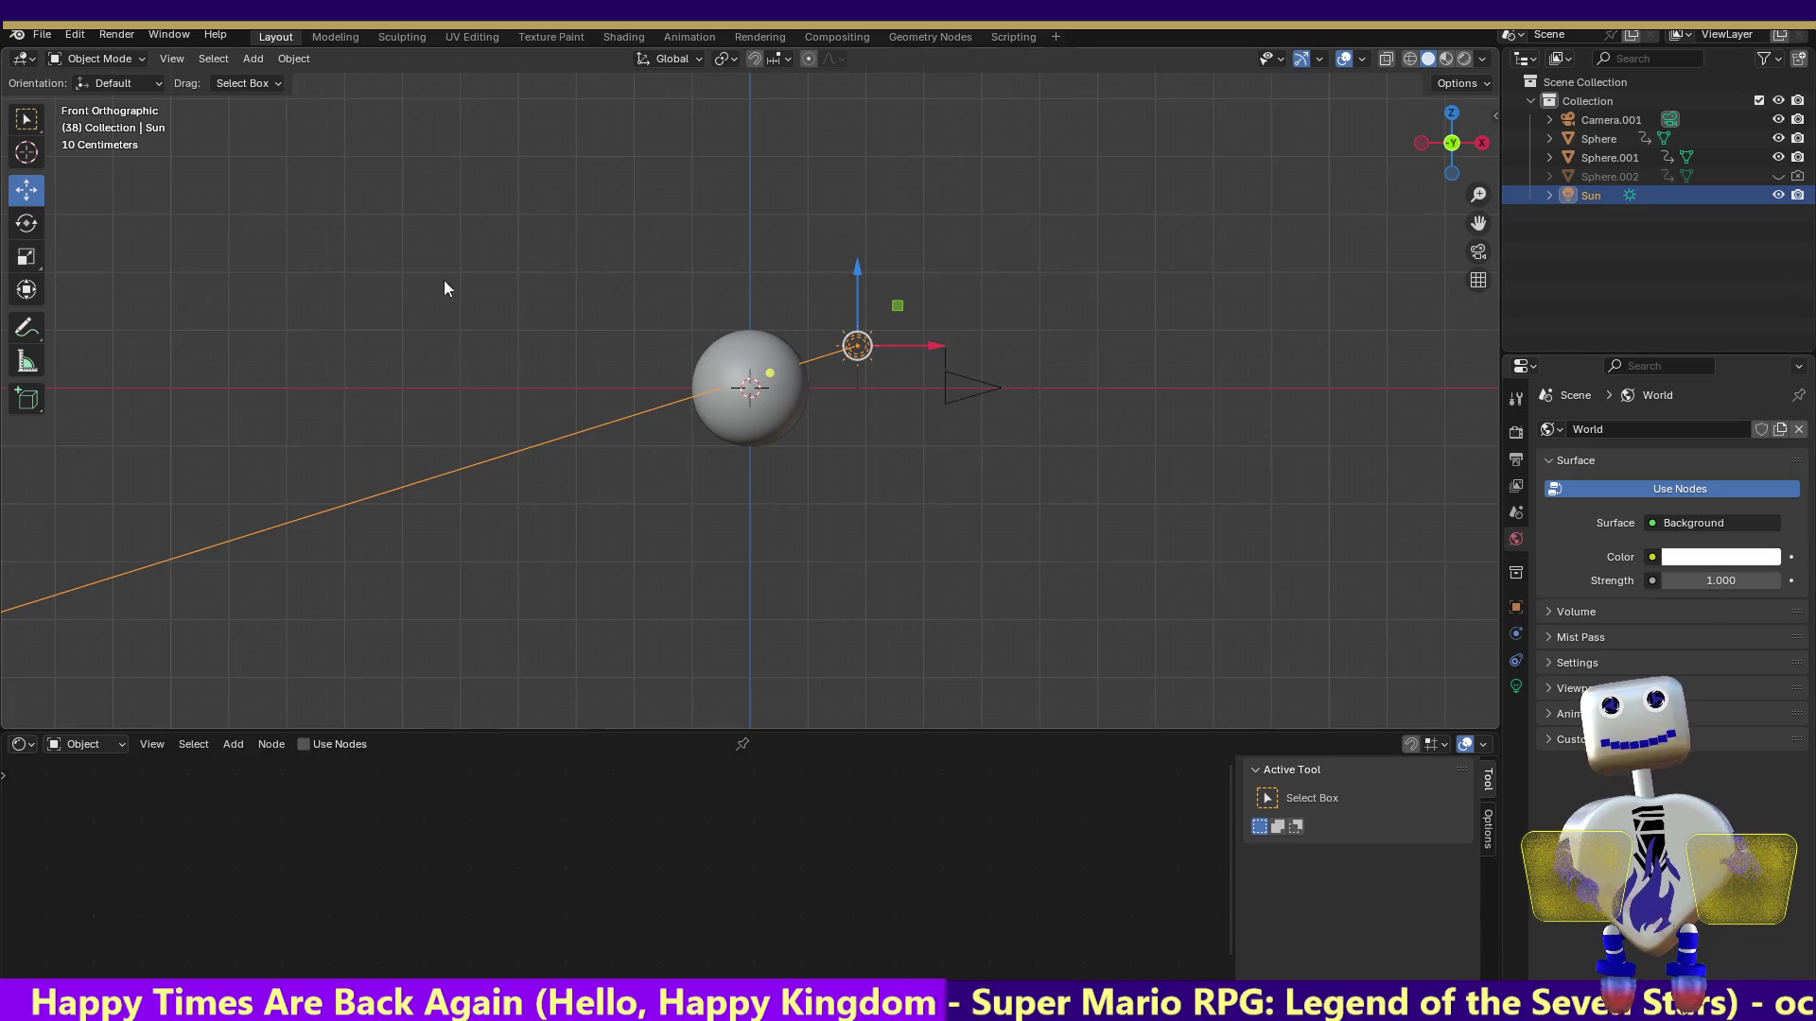
# Render a still image of the current frame to check the planet
pyautogui.click(76, 35)
pyautogui.click(116, 38)
pyautogui.click(123, 53)
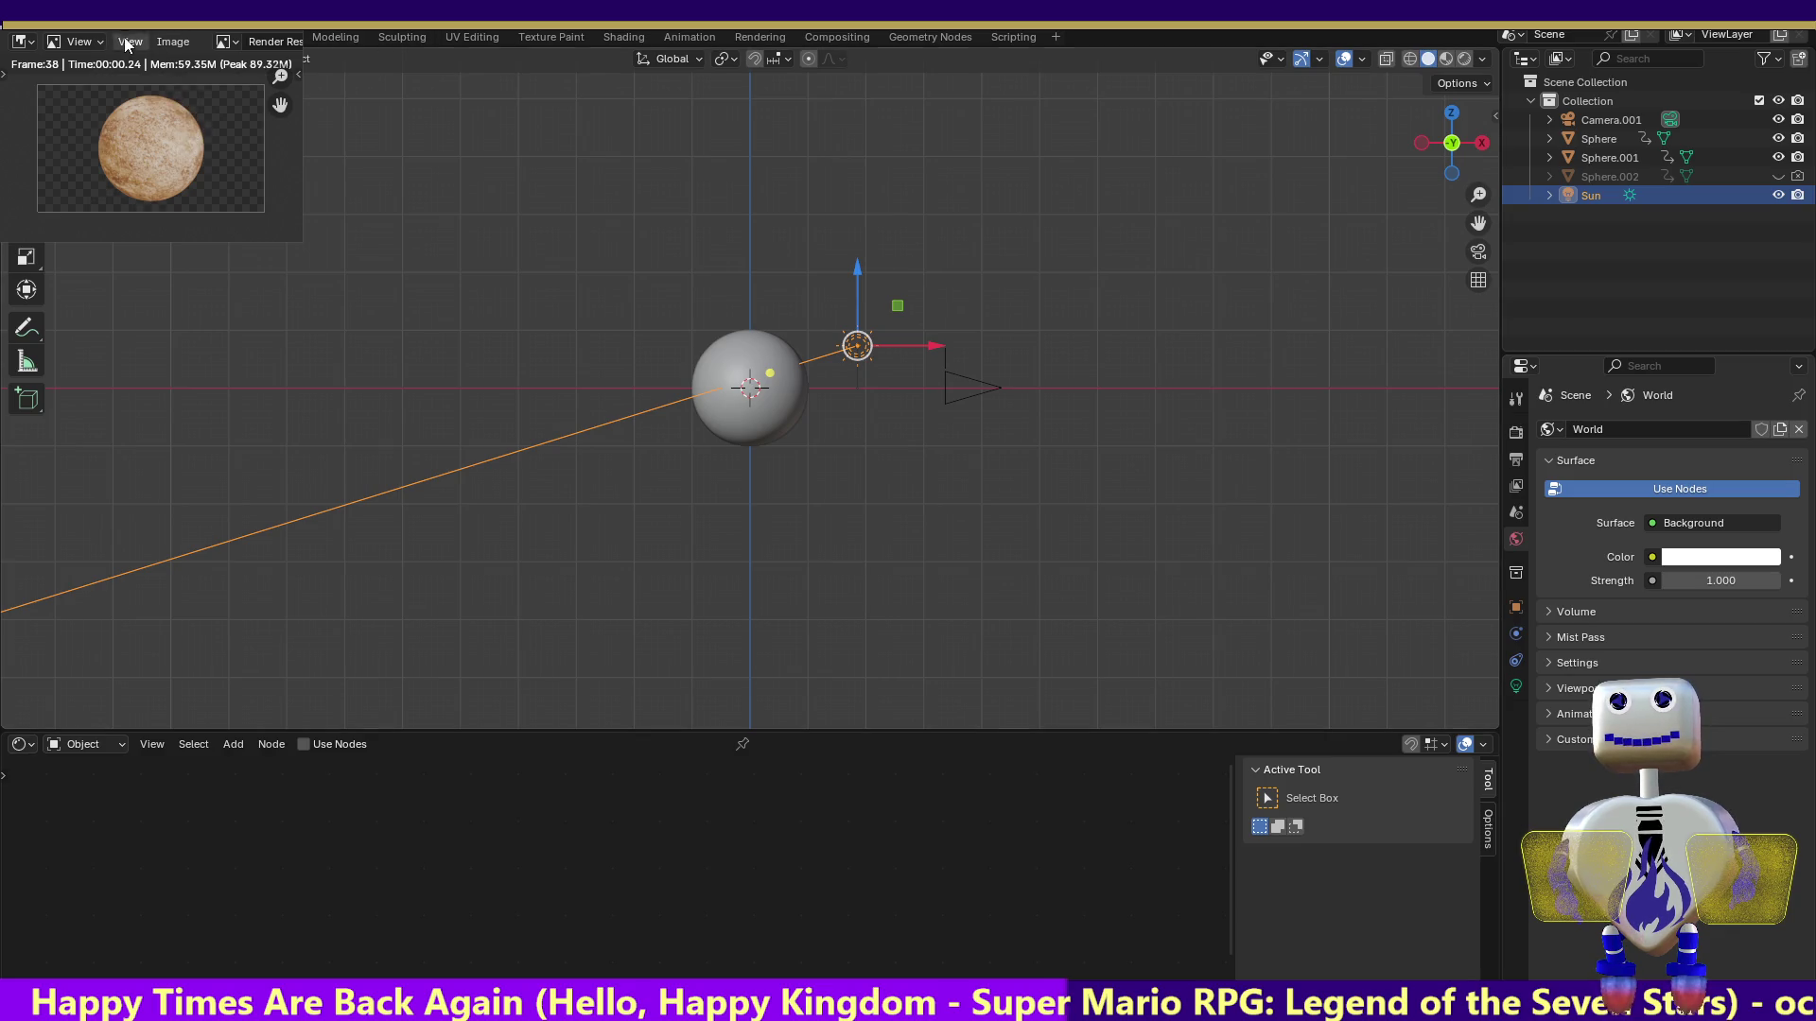
# Render the full animation through frame 38, then bring up the sprite sheet maker
pyautogui.press('Escape')
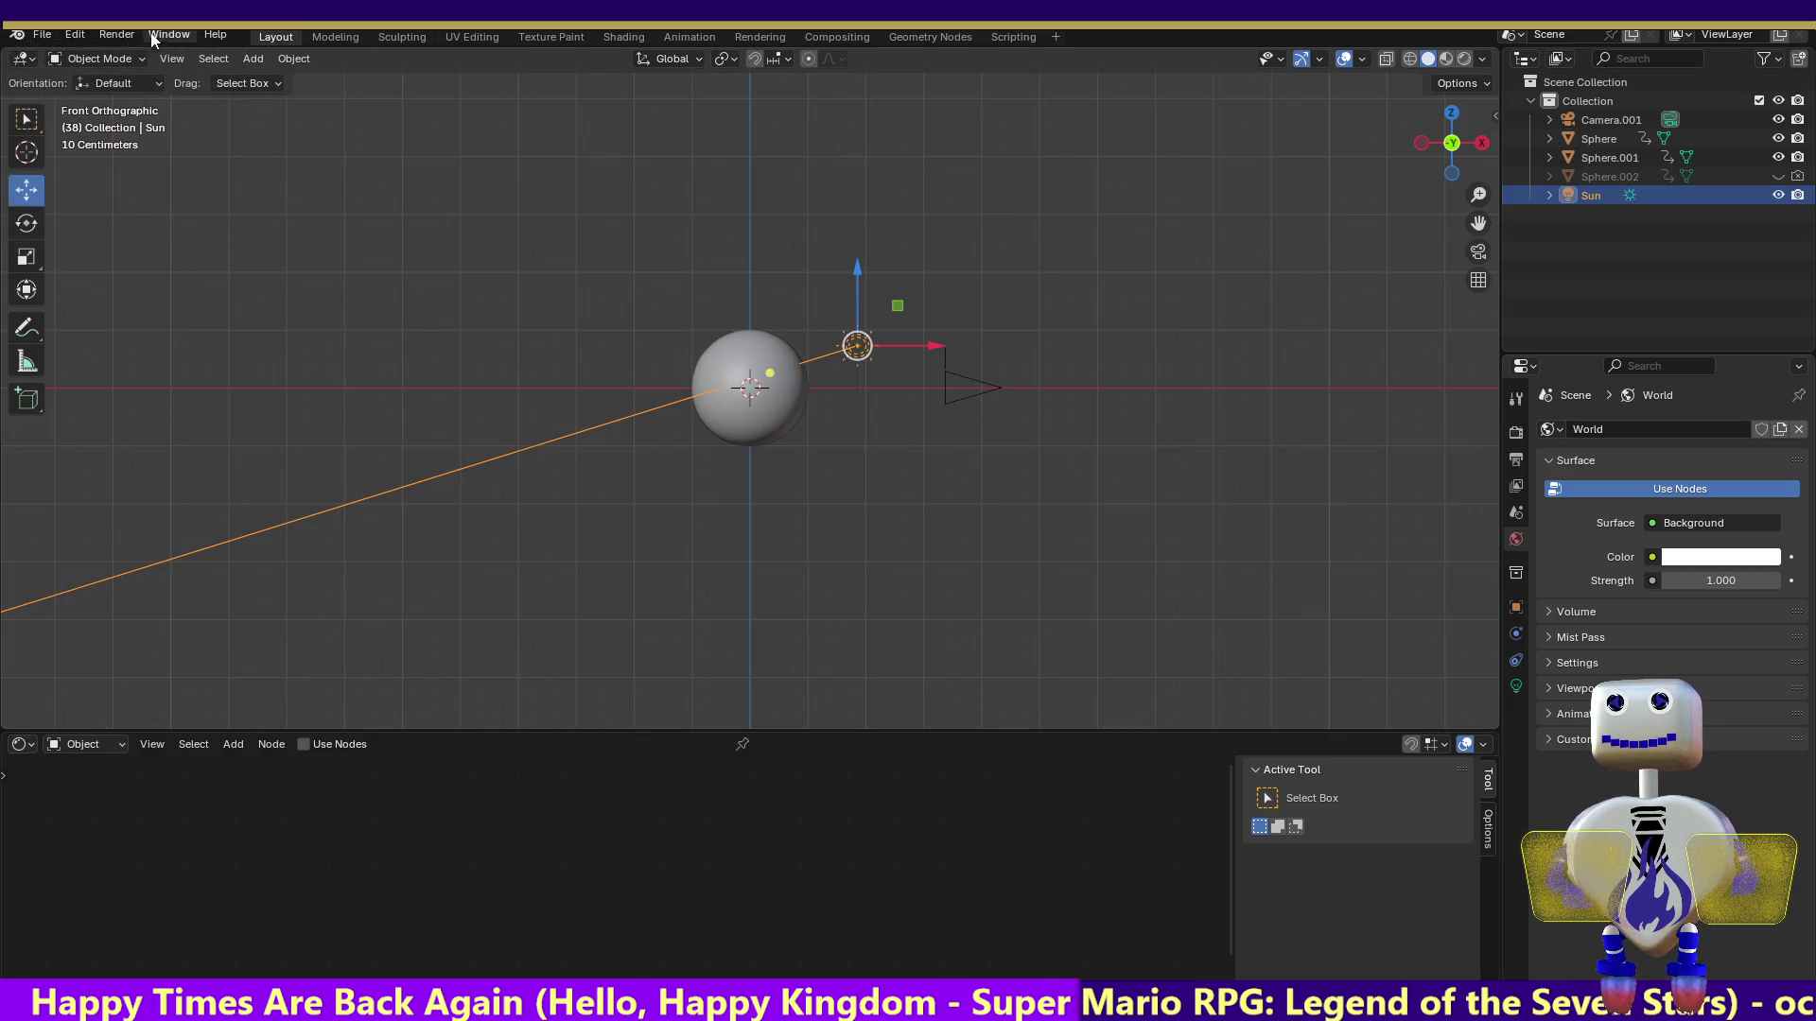
pyautogui.click(111, 35)
pyautogui.click(145, 75)
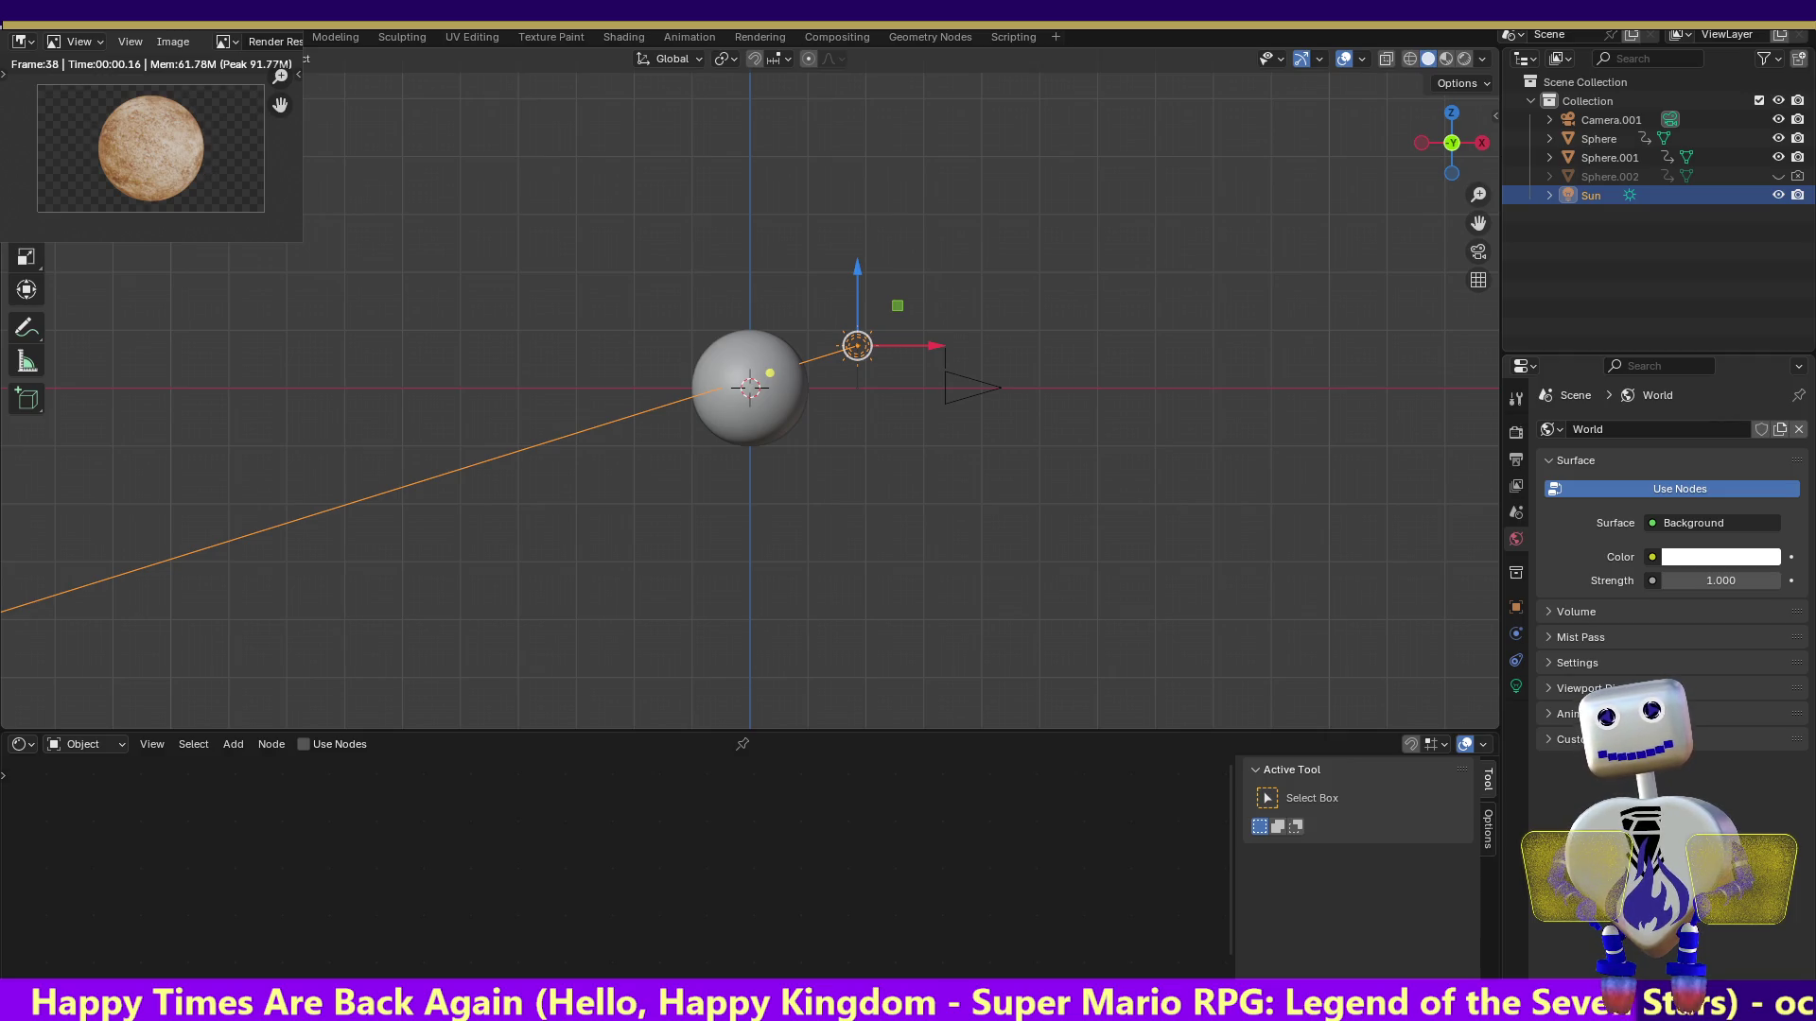
pyautogui.hotkey('alt', 'Tab')
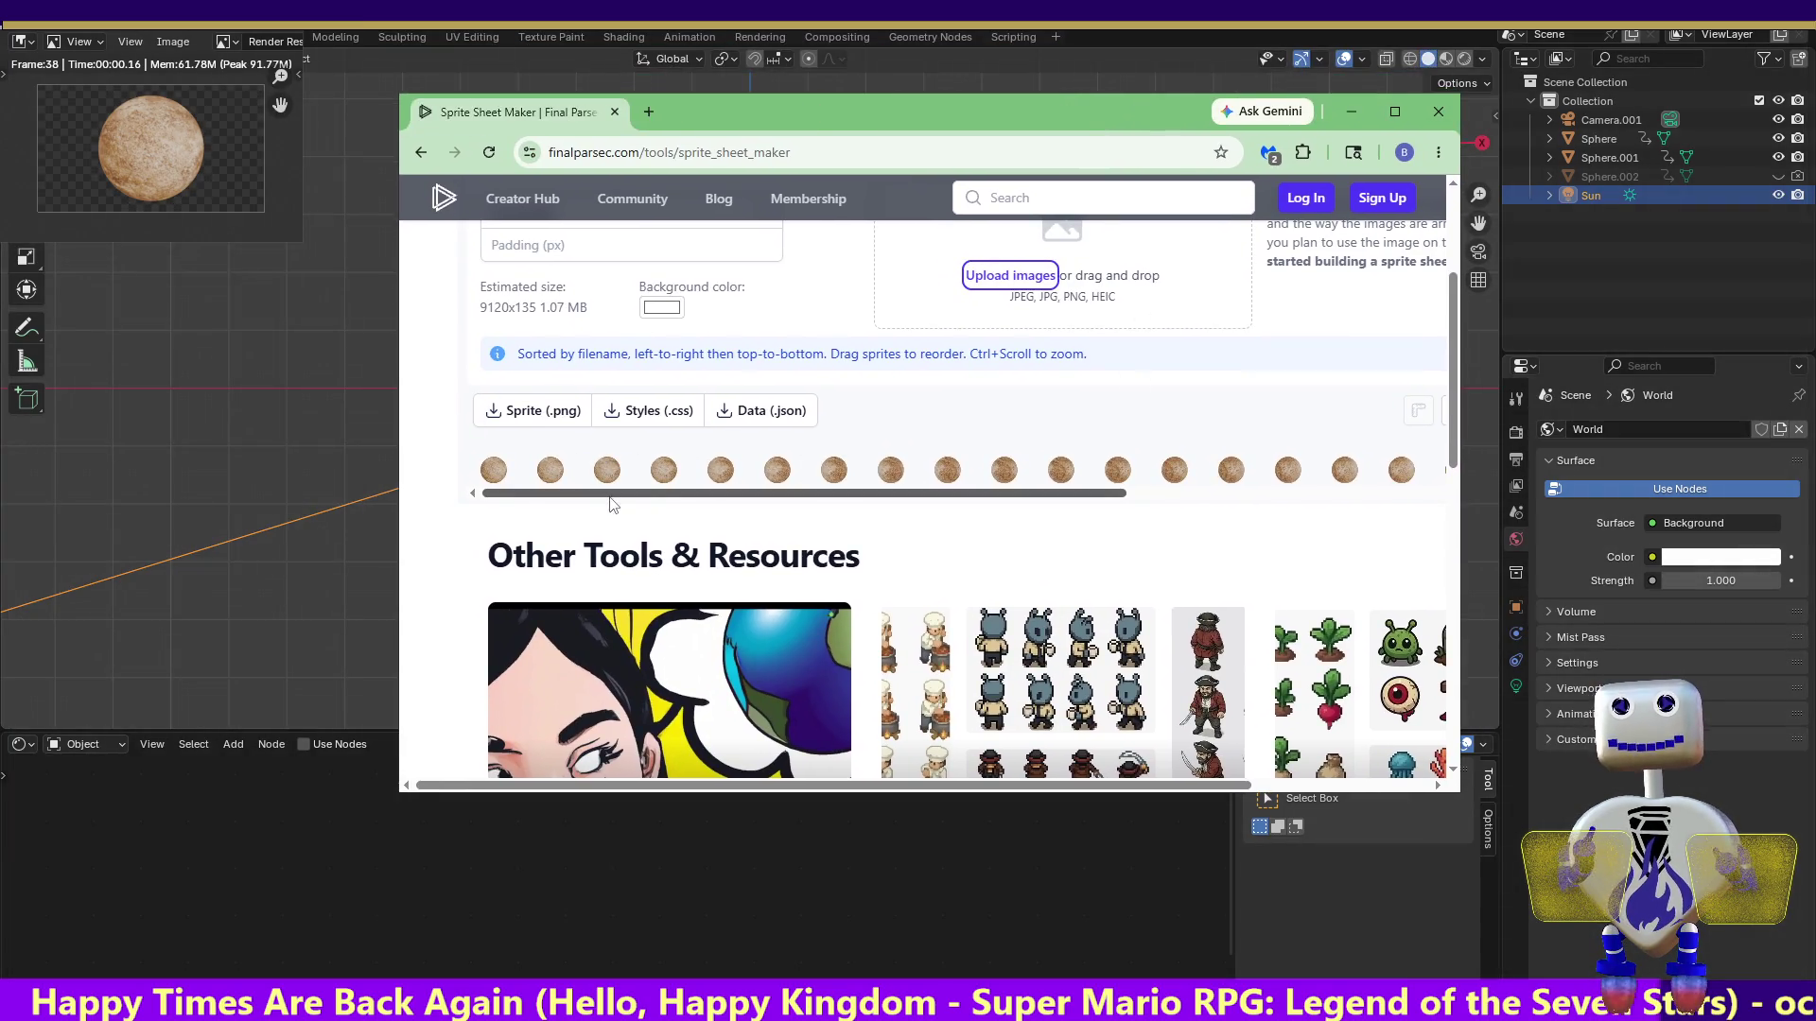
# Download the 9120x135 sprite strip as sprite_sheet.png, then minimize Chrome
pyautogui.moveTo(778, 493)
pyautogui.mouseDown()
pyautogui.moveTo(1295, 495)
pyautogui.moveTo(777, 493)
pyautogui.mouseUp()
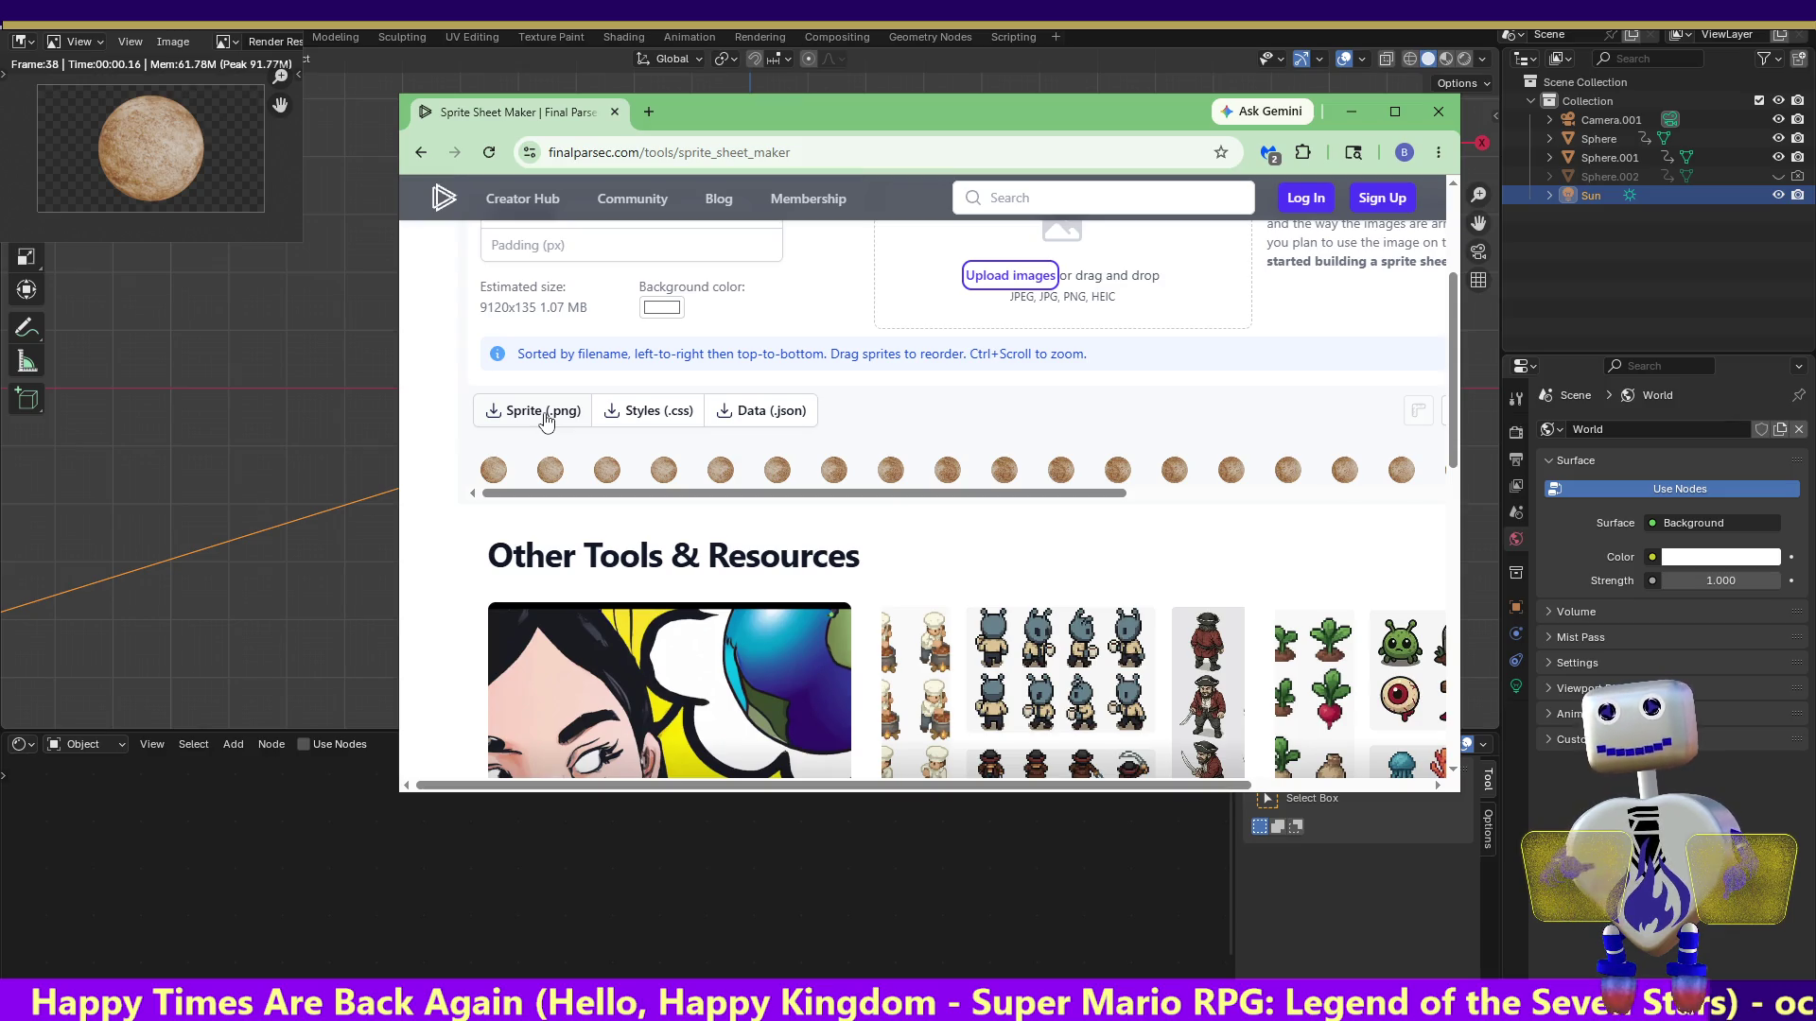
pyautogui.click(545, 416)
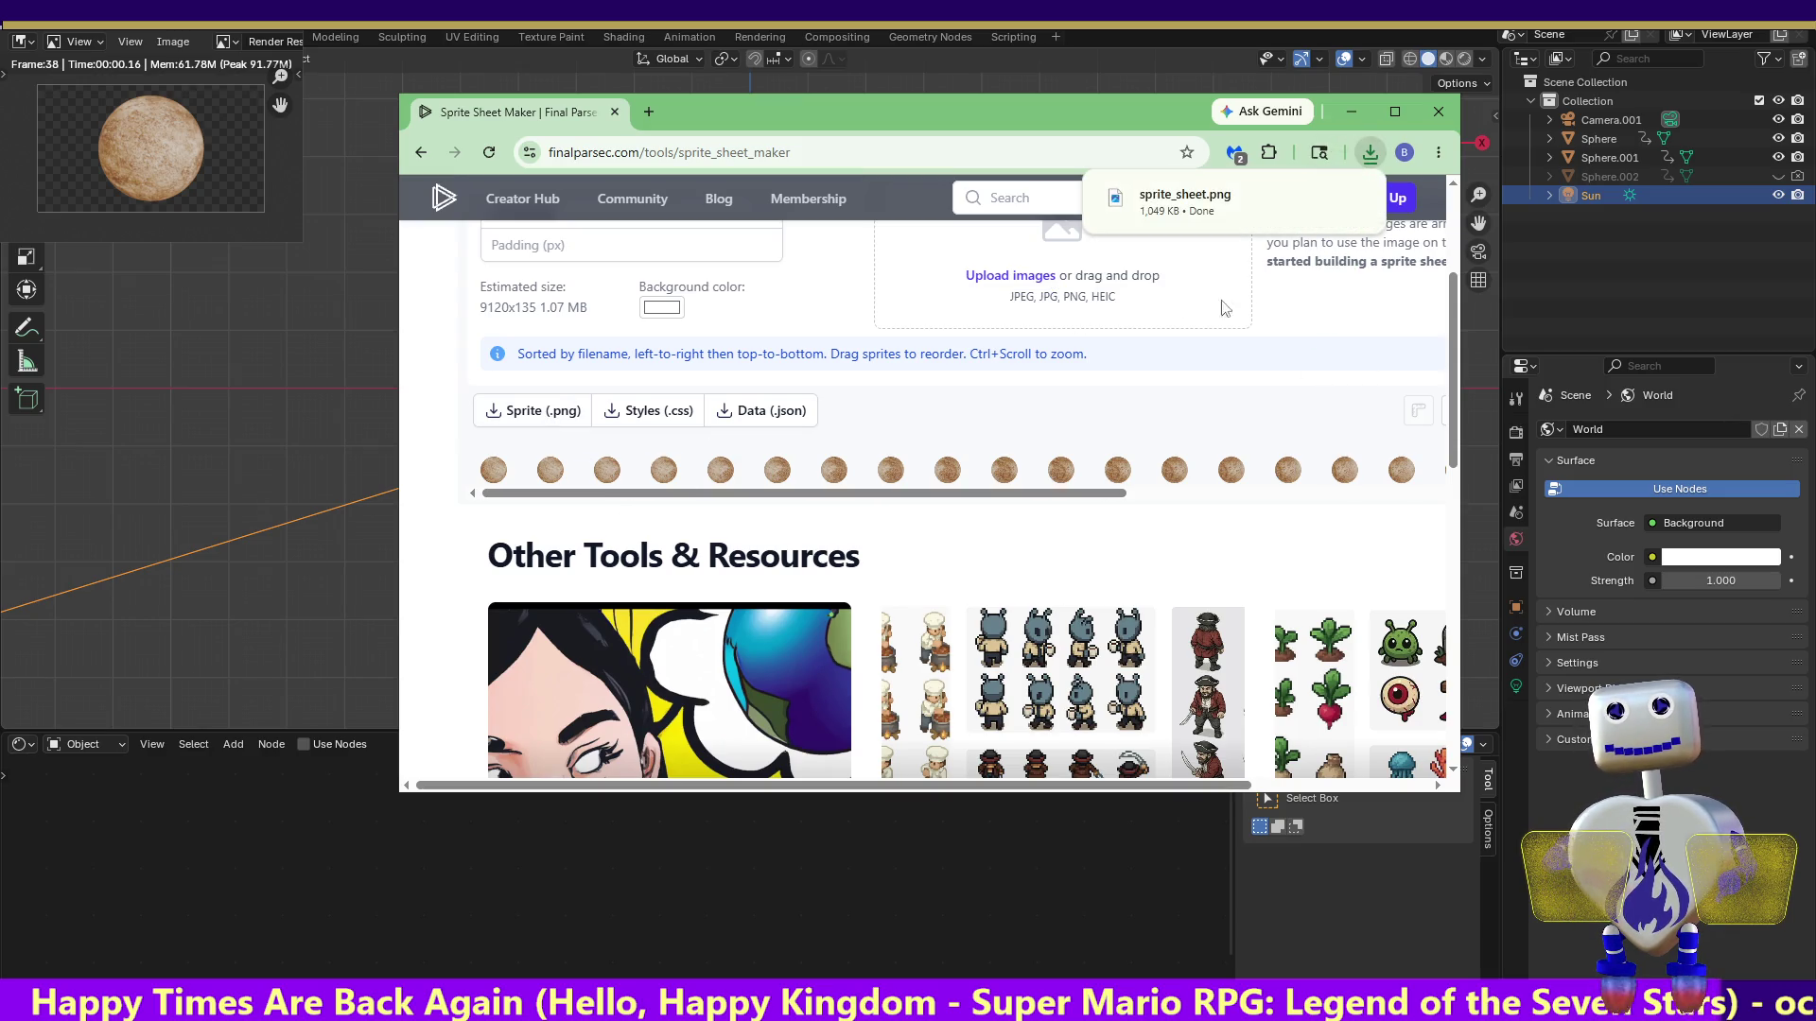
pyautogui.click(1349, 115)
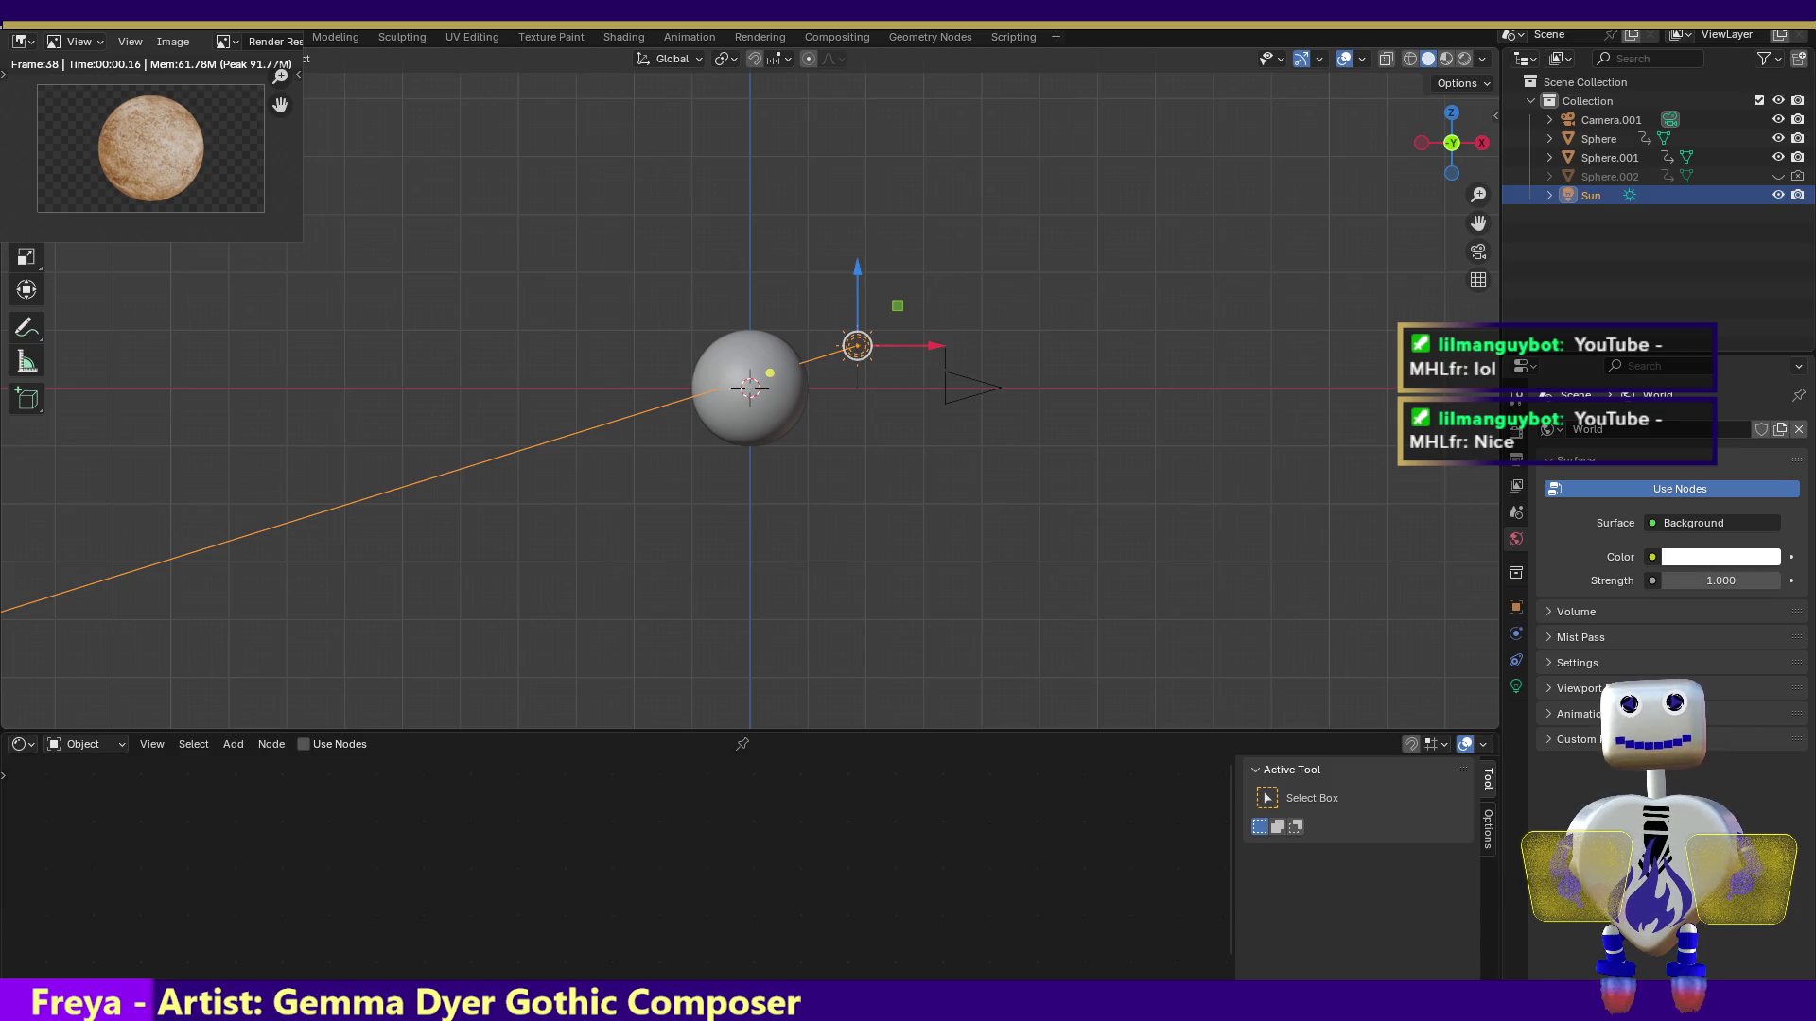
# Switch to the Shading workspace to view the planet's material nodes
pyautogui.click(624, 36)
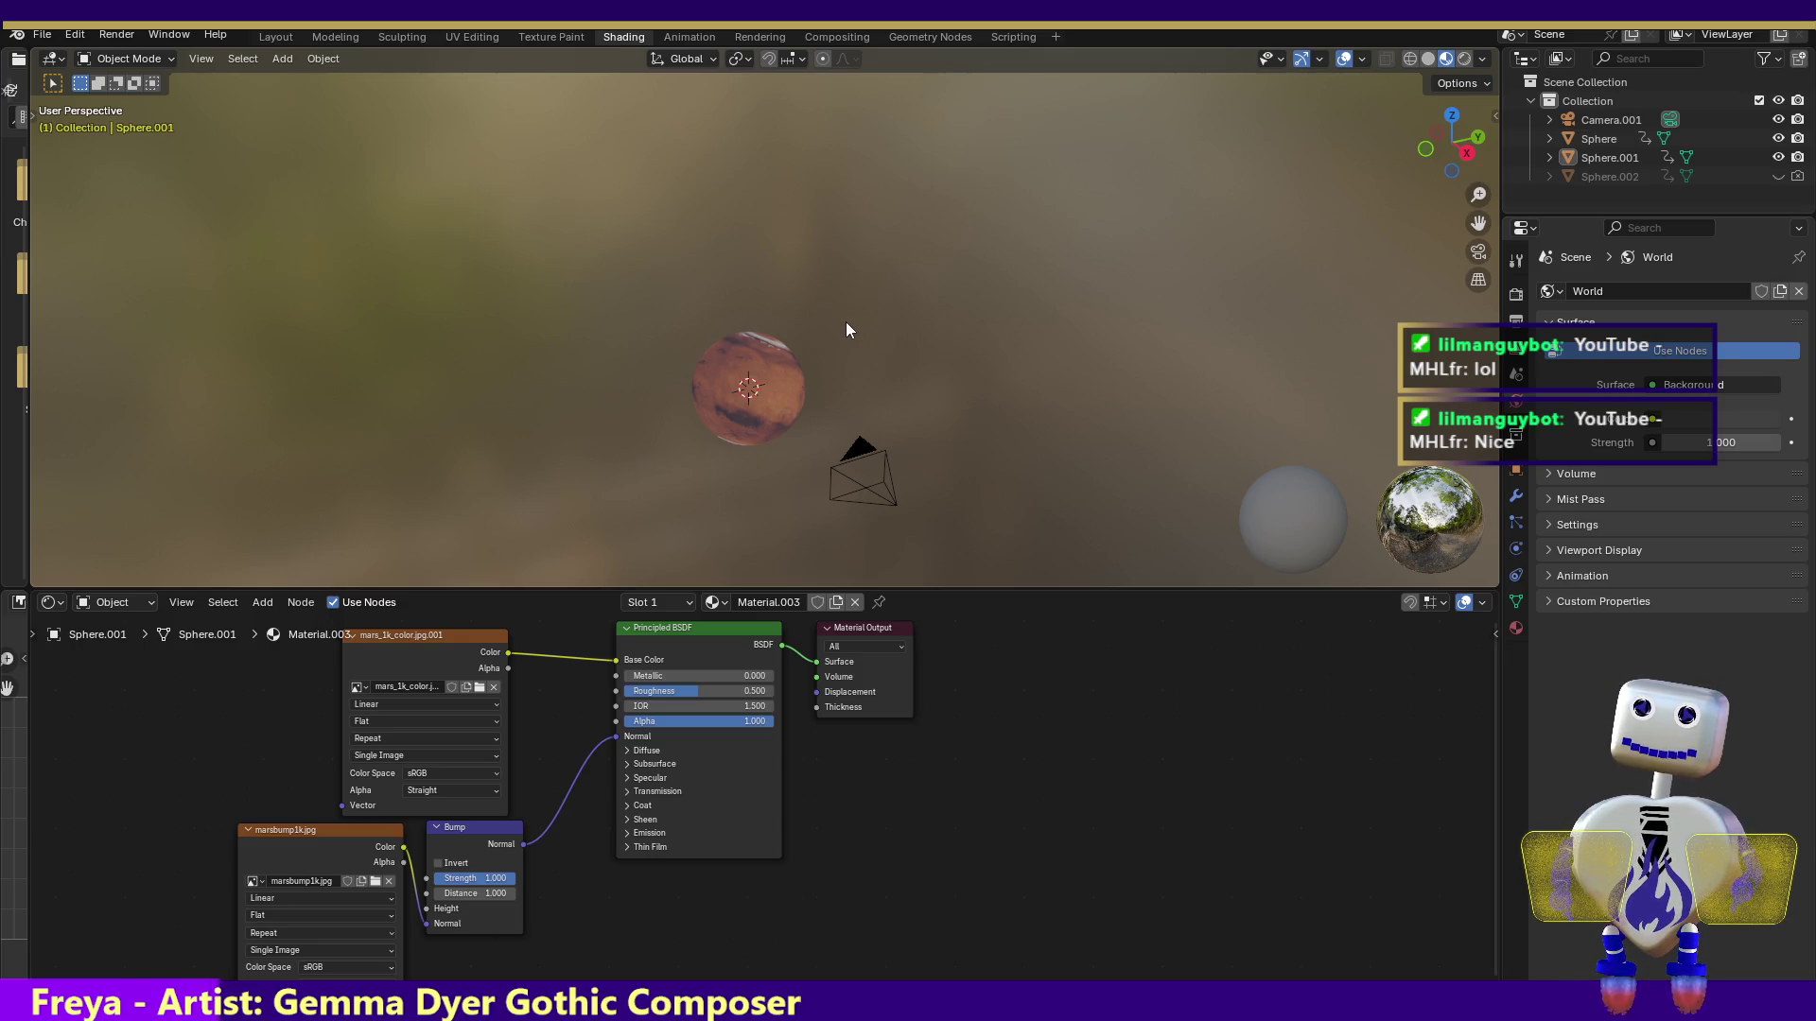
# Add a Sun light to the scene and return to the Layout workspace
pyautogui.click(280, 63)
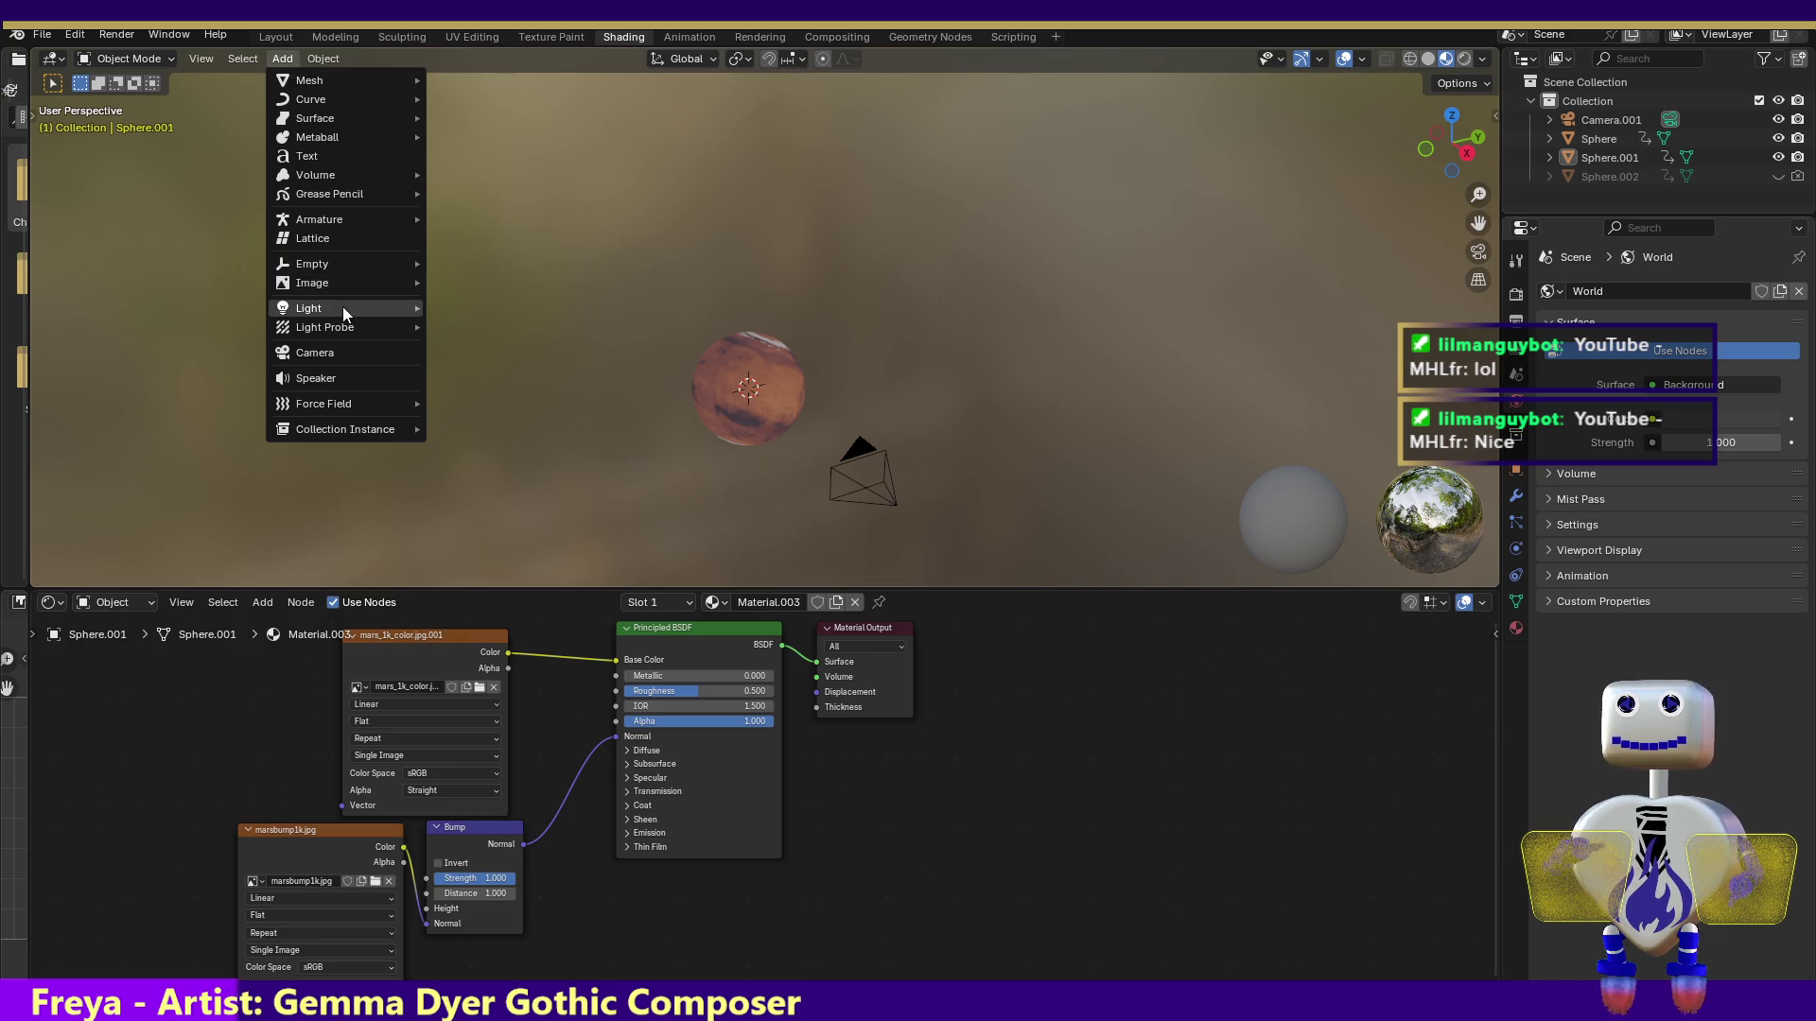
pyautogui.moveTo(344, 310)
pyautogui.click(508, 329)
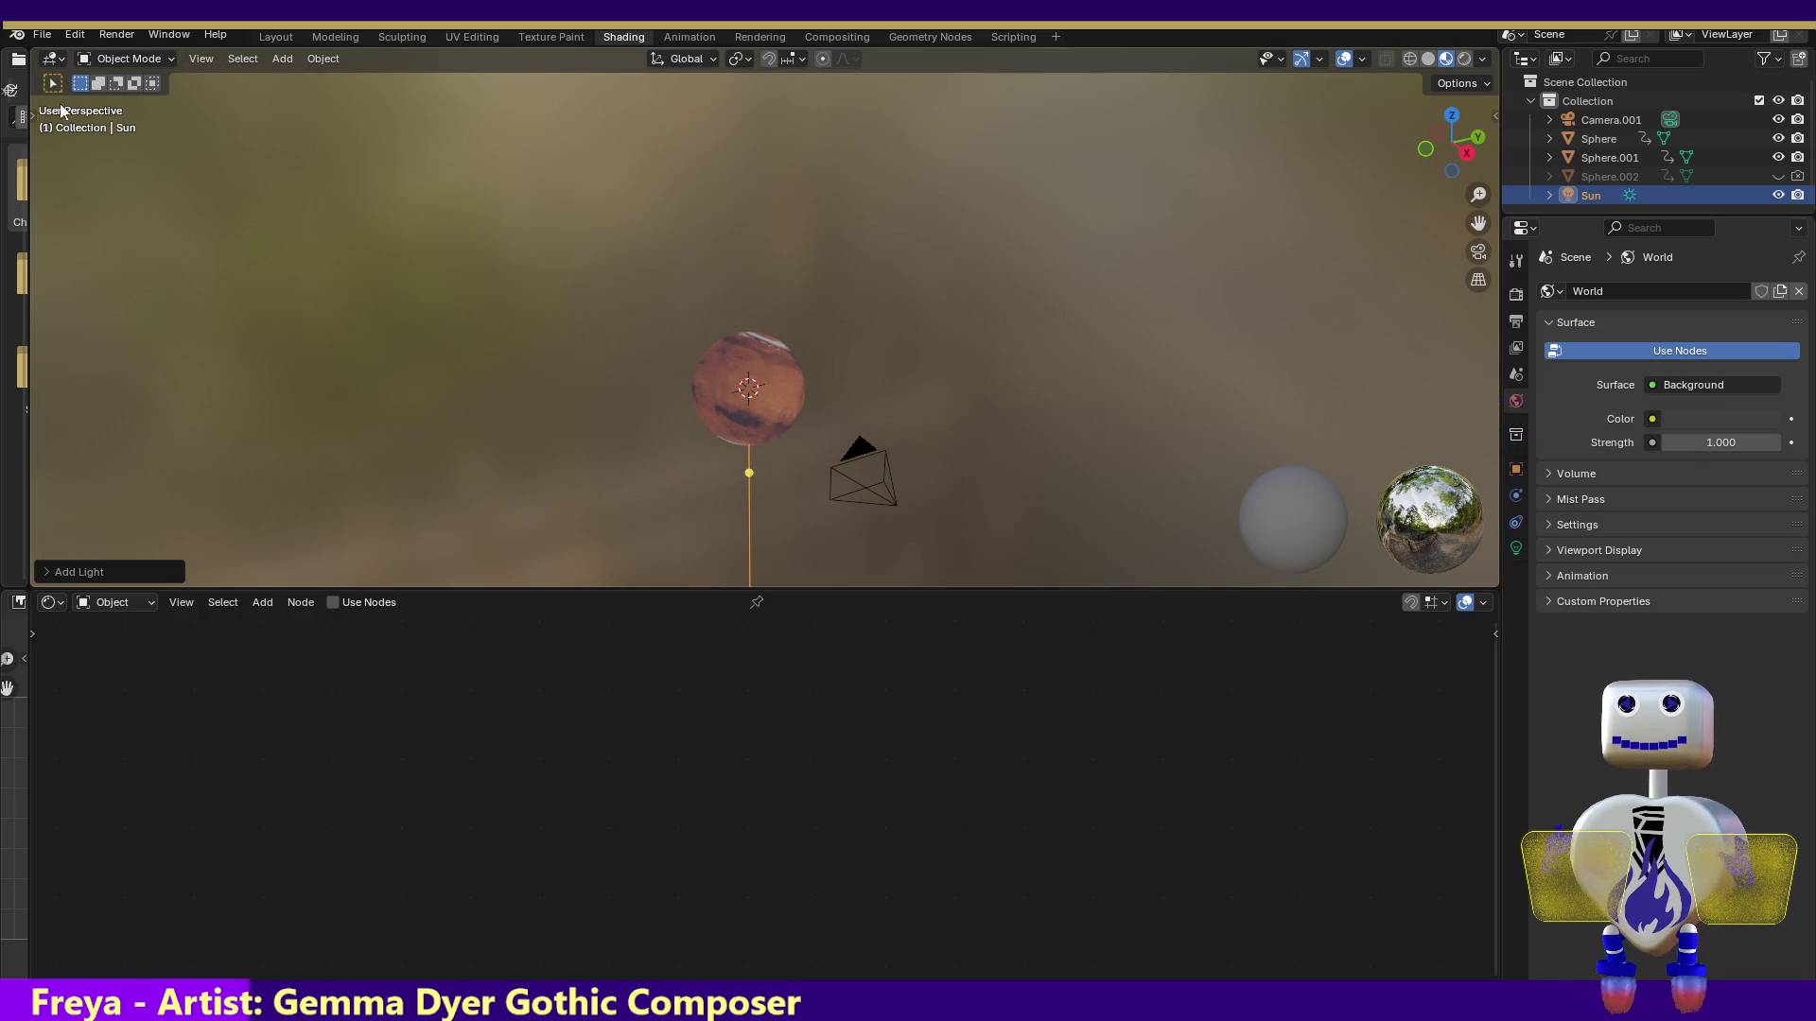
pyautogui.click(276, 36)
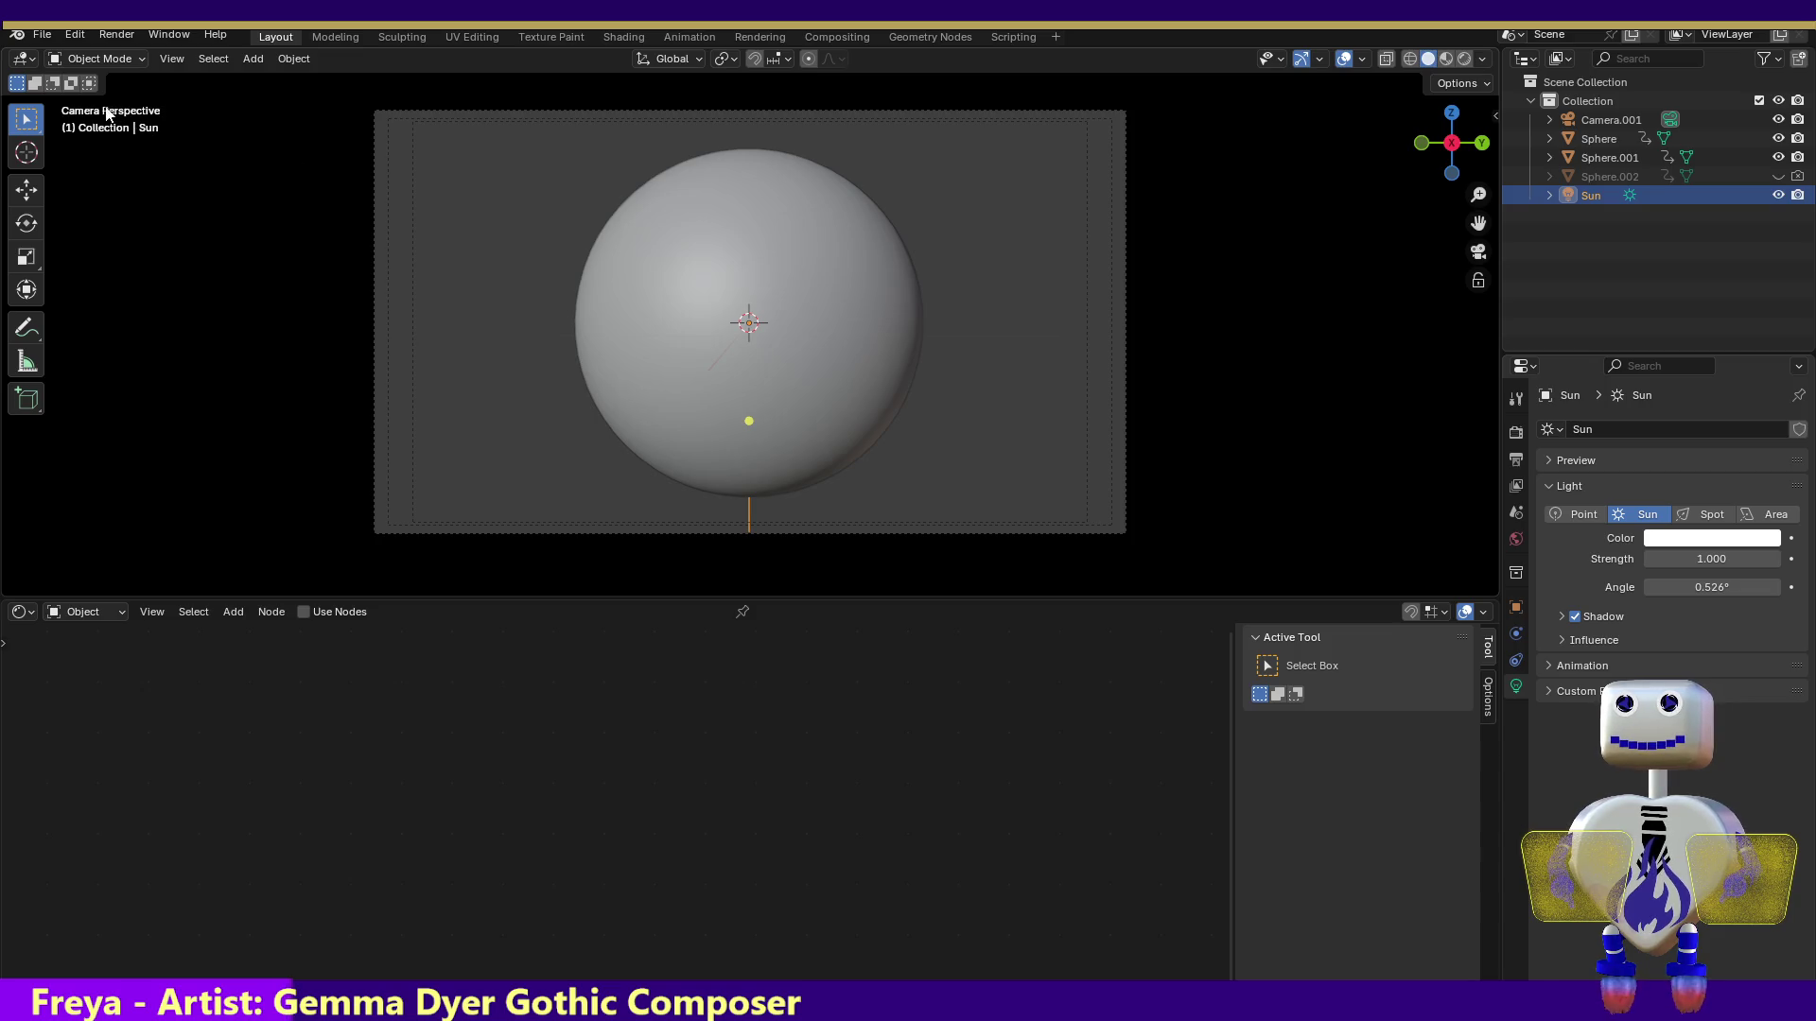
# Switch to front view and add a second Sun light, Sun.001
pyautogui.click(101, 111)
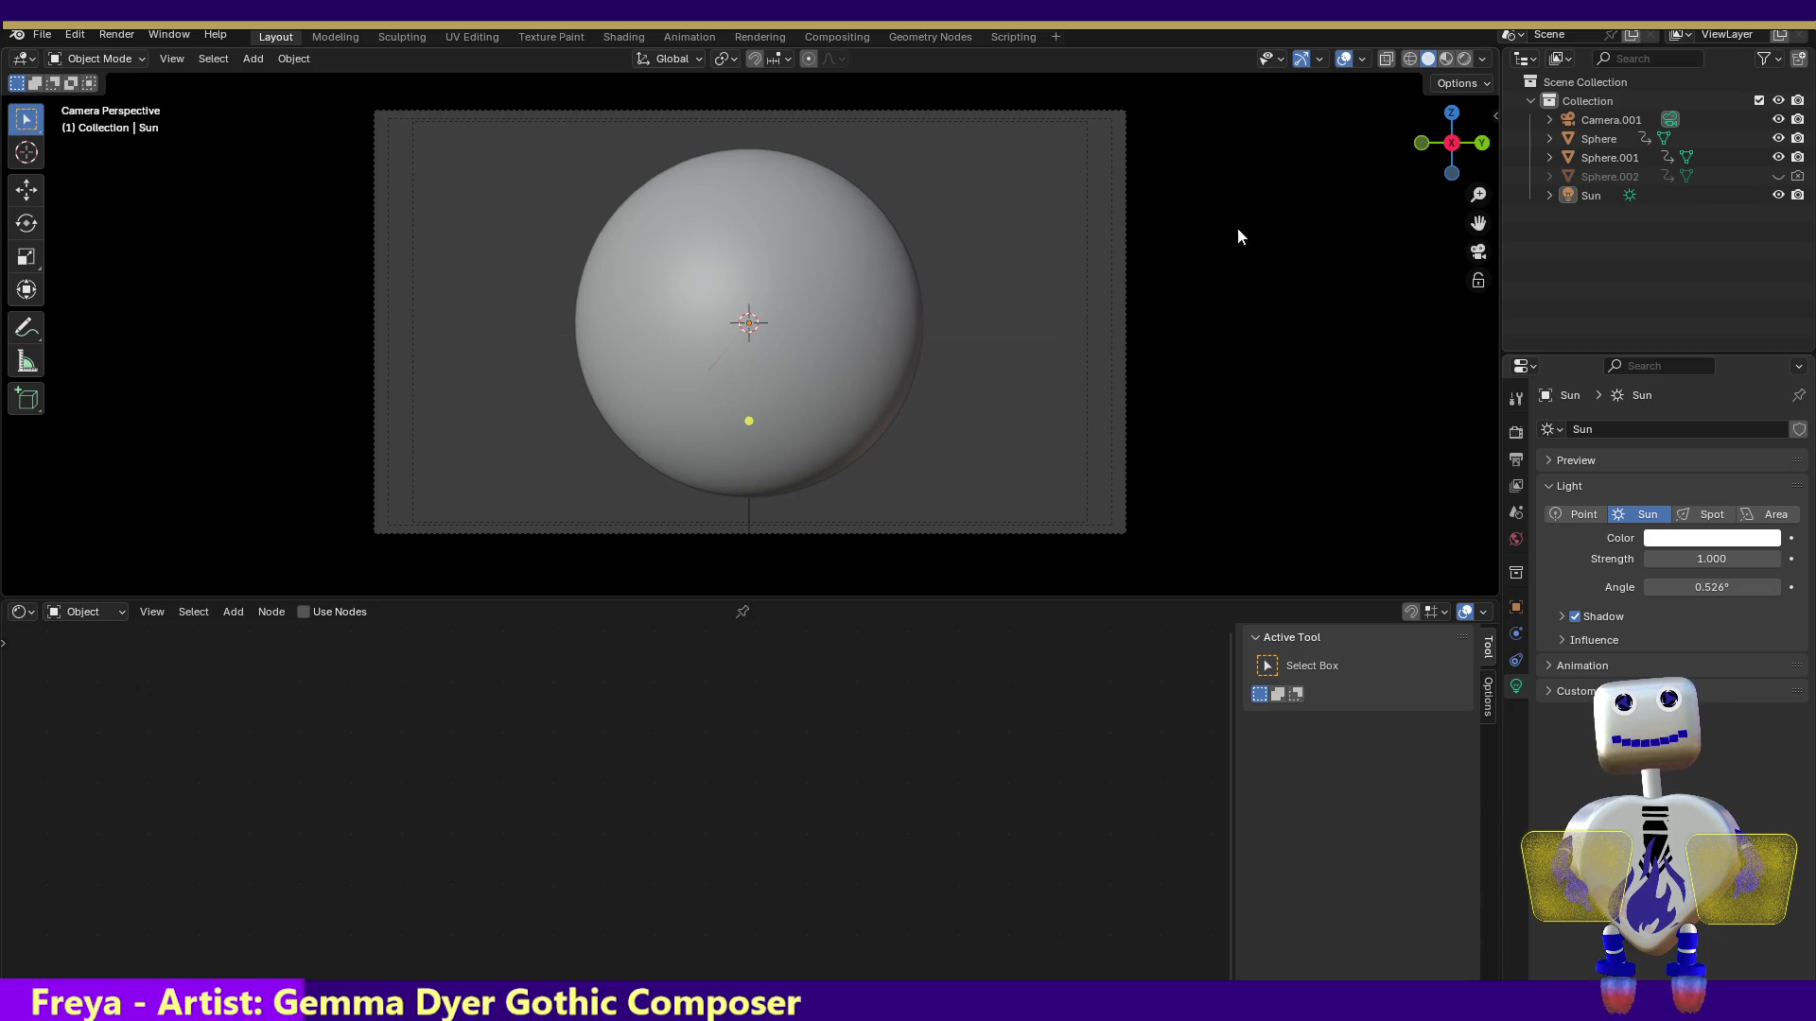
pyautogui.click(1420, 143)
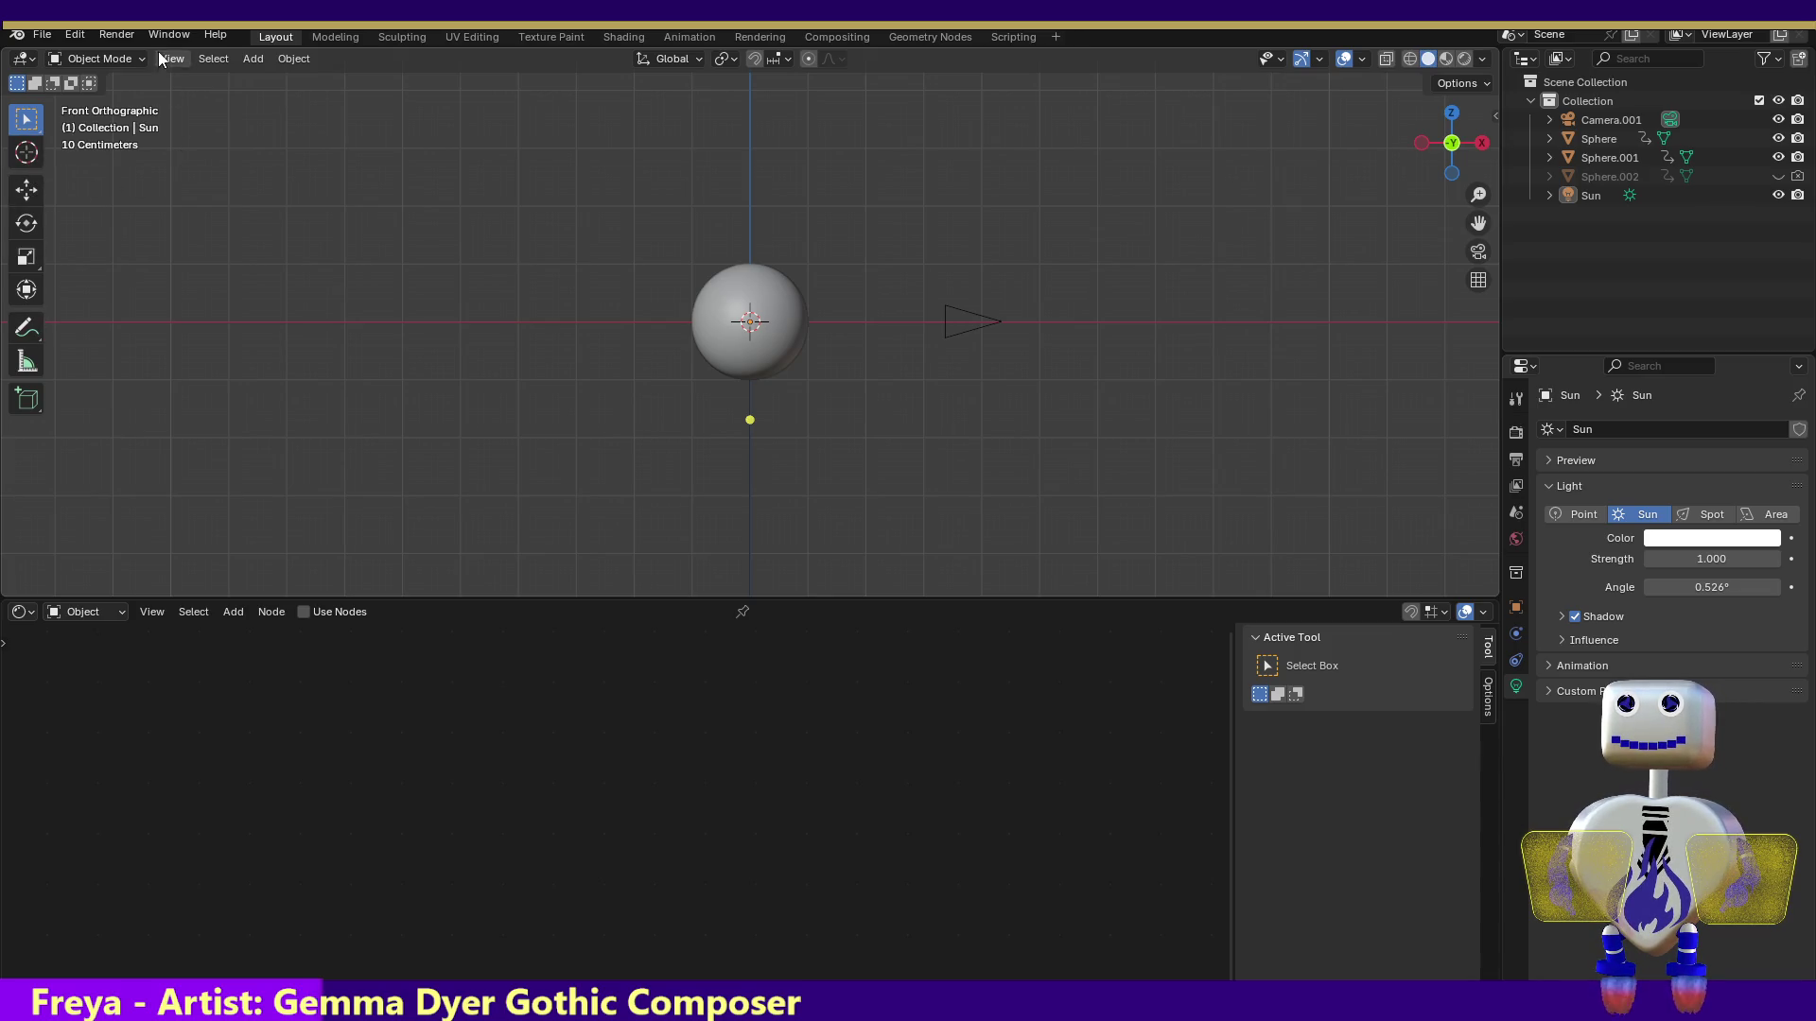
pyautogui.click(127, 59)
pyautogui.click(263, 61)
pyautogui.click(263, 60)
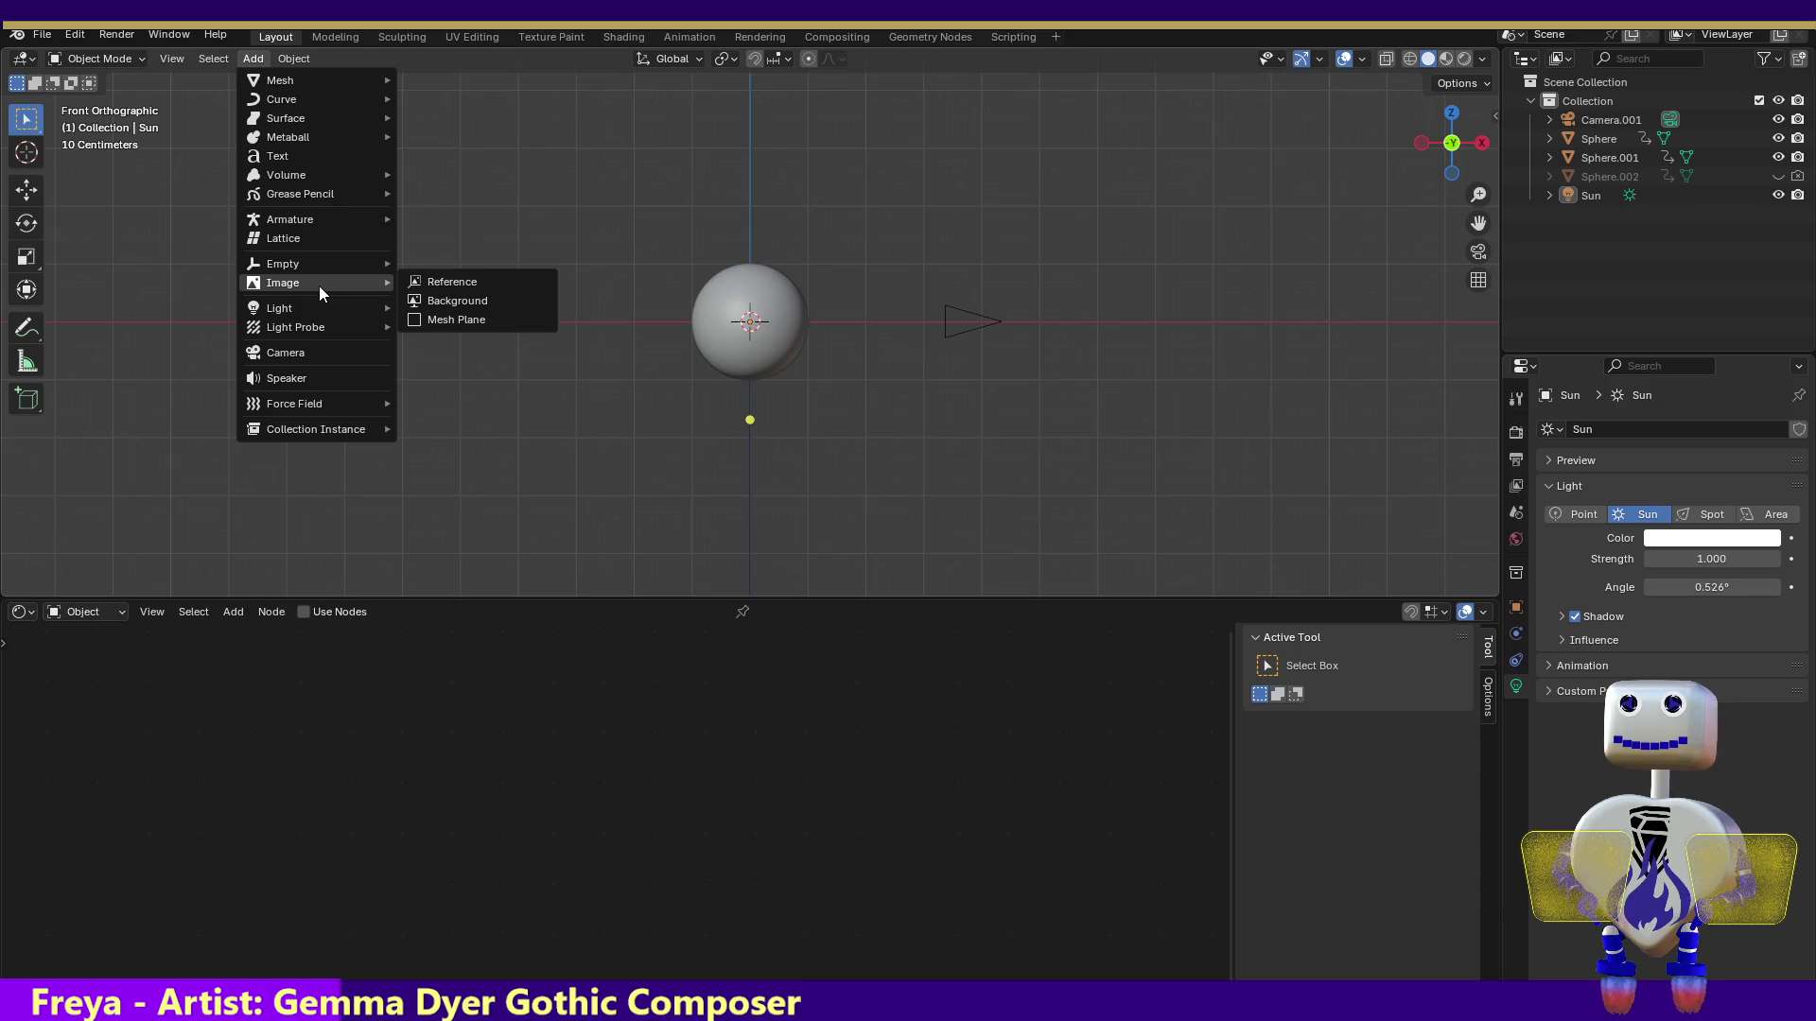
pyautogui.moveTo(318, 308)
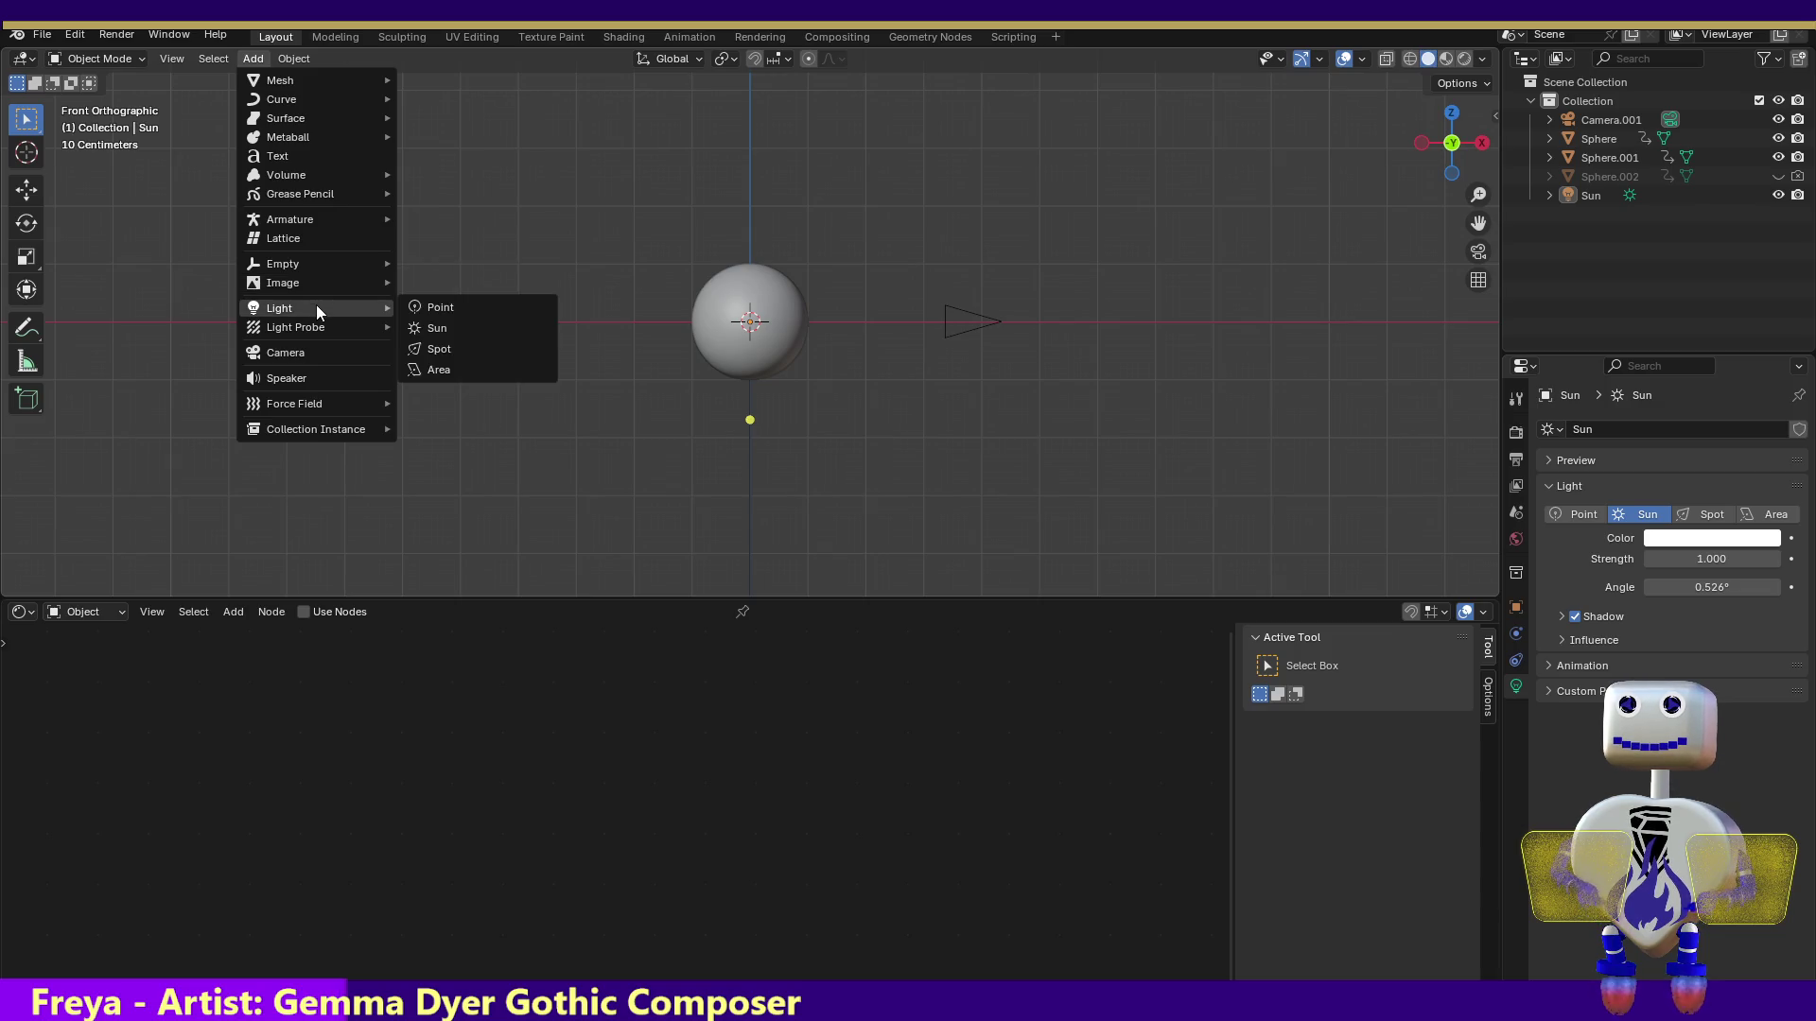
pyautogui.click(465, 330)
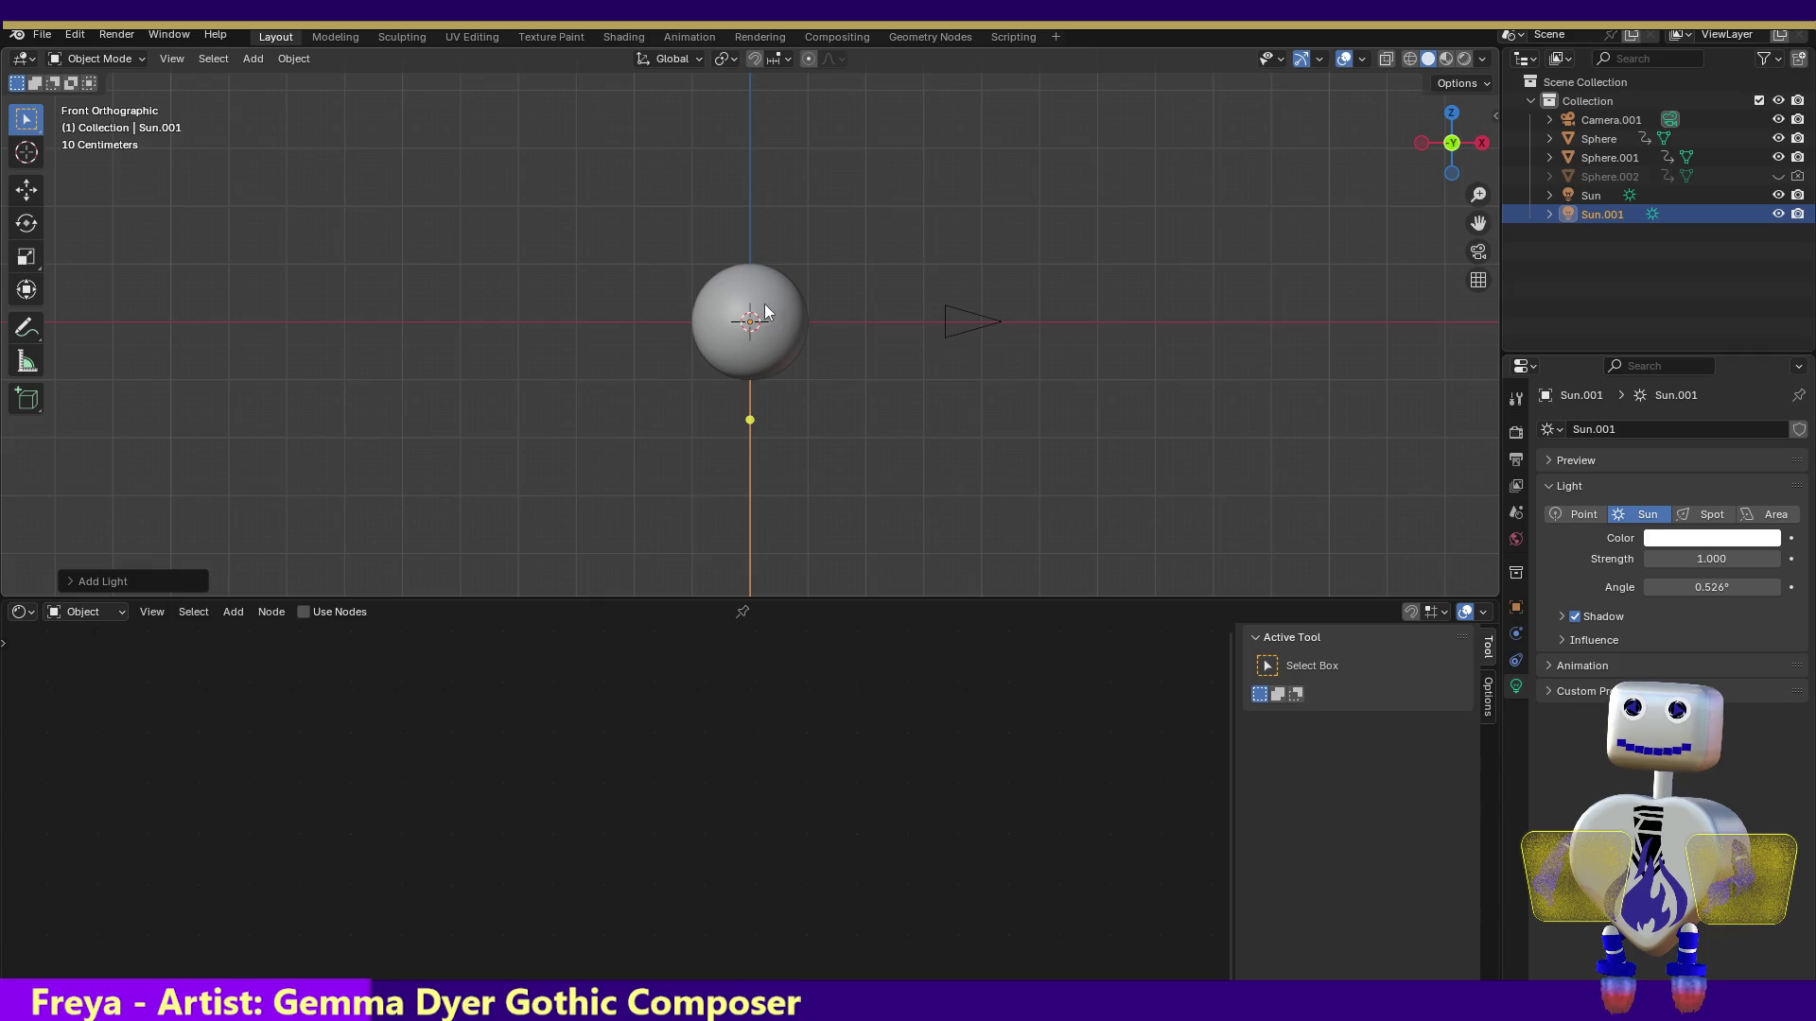
# Tilt Sun.001's direction handle so its light points down and to the right
pyautogui.click(862, 207)
pyautogui.moveTo(751, 421)
pyautogui.mouseDown()
pyautogui.moveTo(879, 316)
pyautogui.moveTo(809, 400)
pyautogui.mouseUp()
pyautogui.click(27, 190)
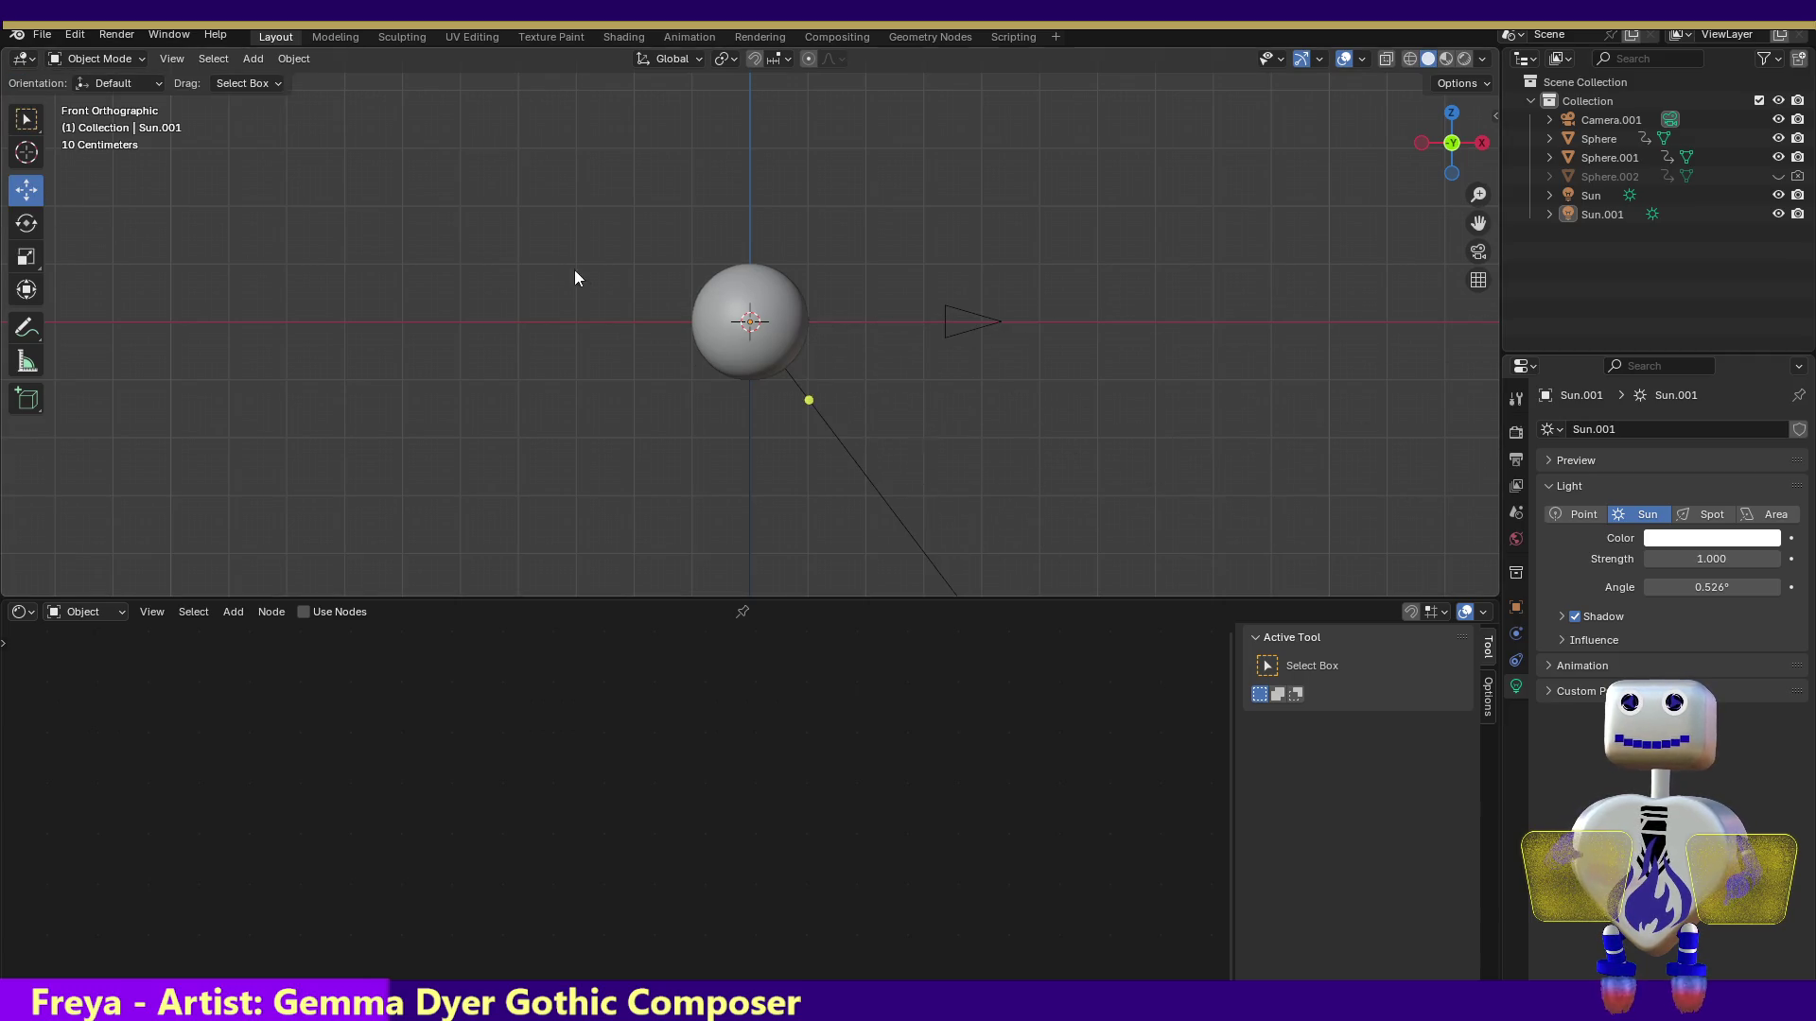
# Delete the second sun Sun.001 and select the remaining light, Sun
pyautogui.click(1609, 213)
pyautogui.press('Delete')
pyautogui.hotkey('ctrl', 'z')
pyautogui.hotkey('ctrl', 'shift', 'z')
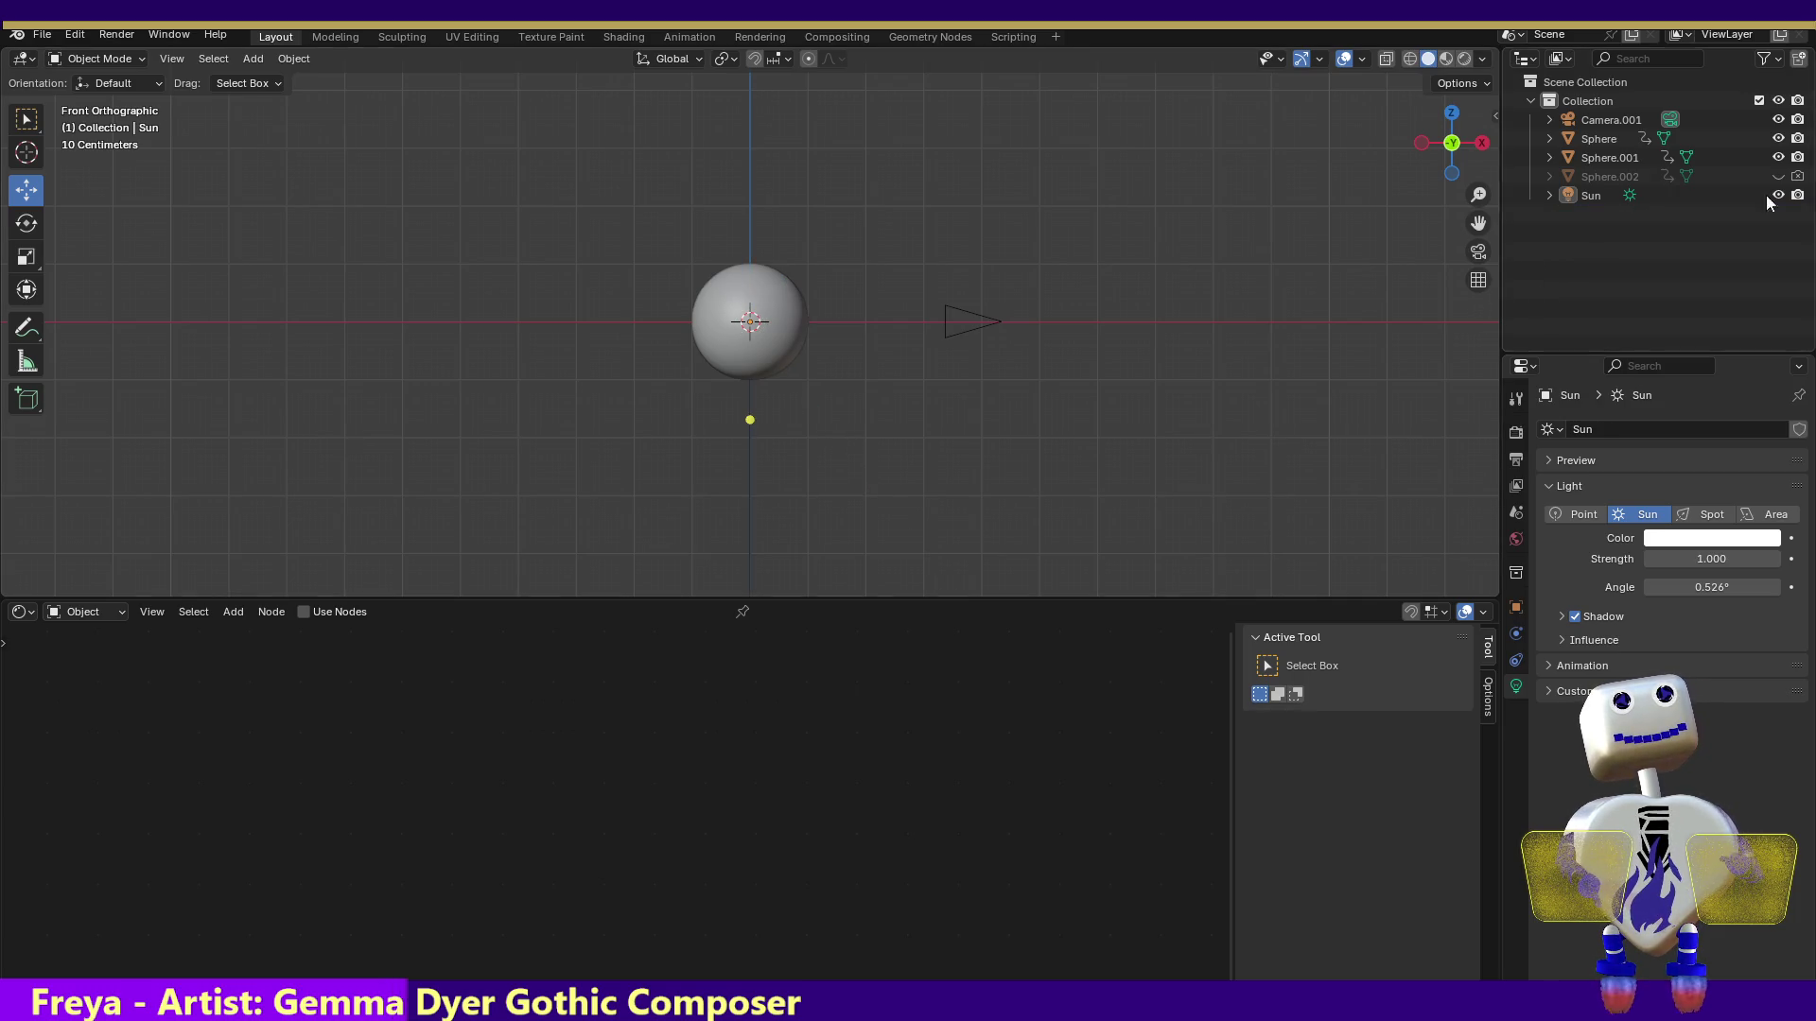
pyautogui.doubleClick(1598, 195)
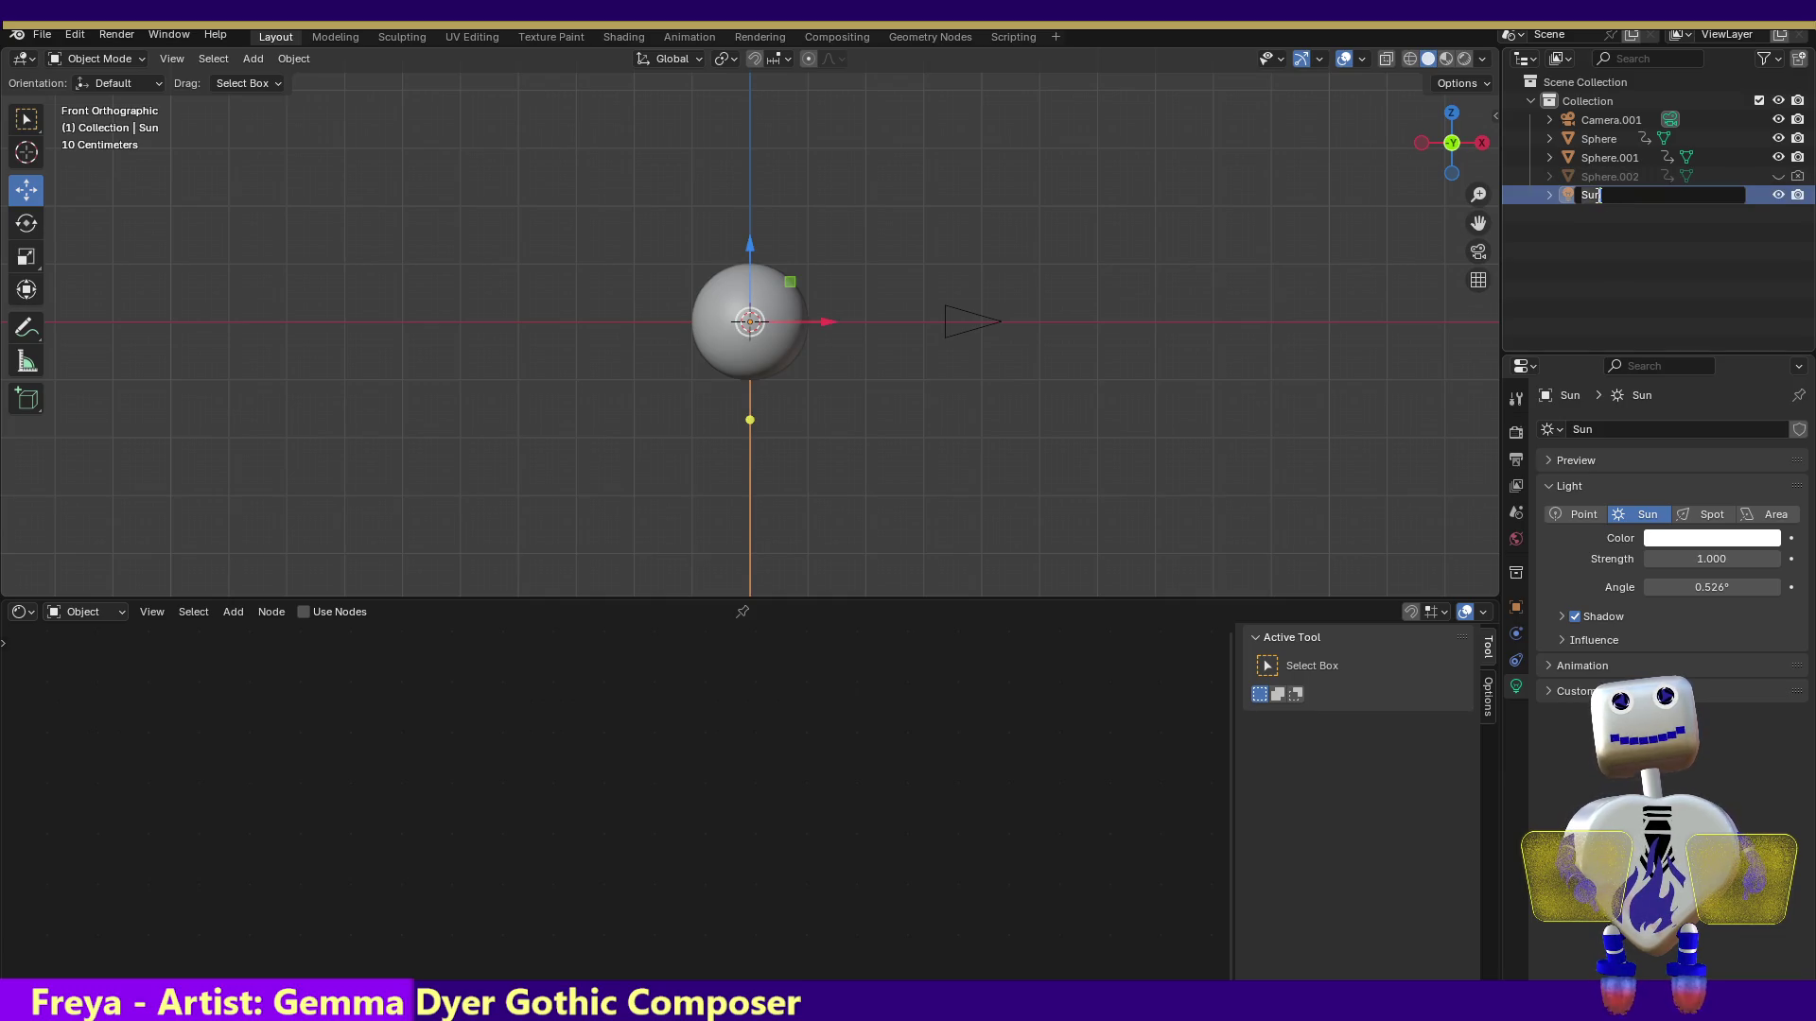
pyautogui.press('Return')
# Move the Sun above-right of the planet and aim its light flatter toward the sphere
pyautogui.press('g')
pyautogui.click(895, 259)
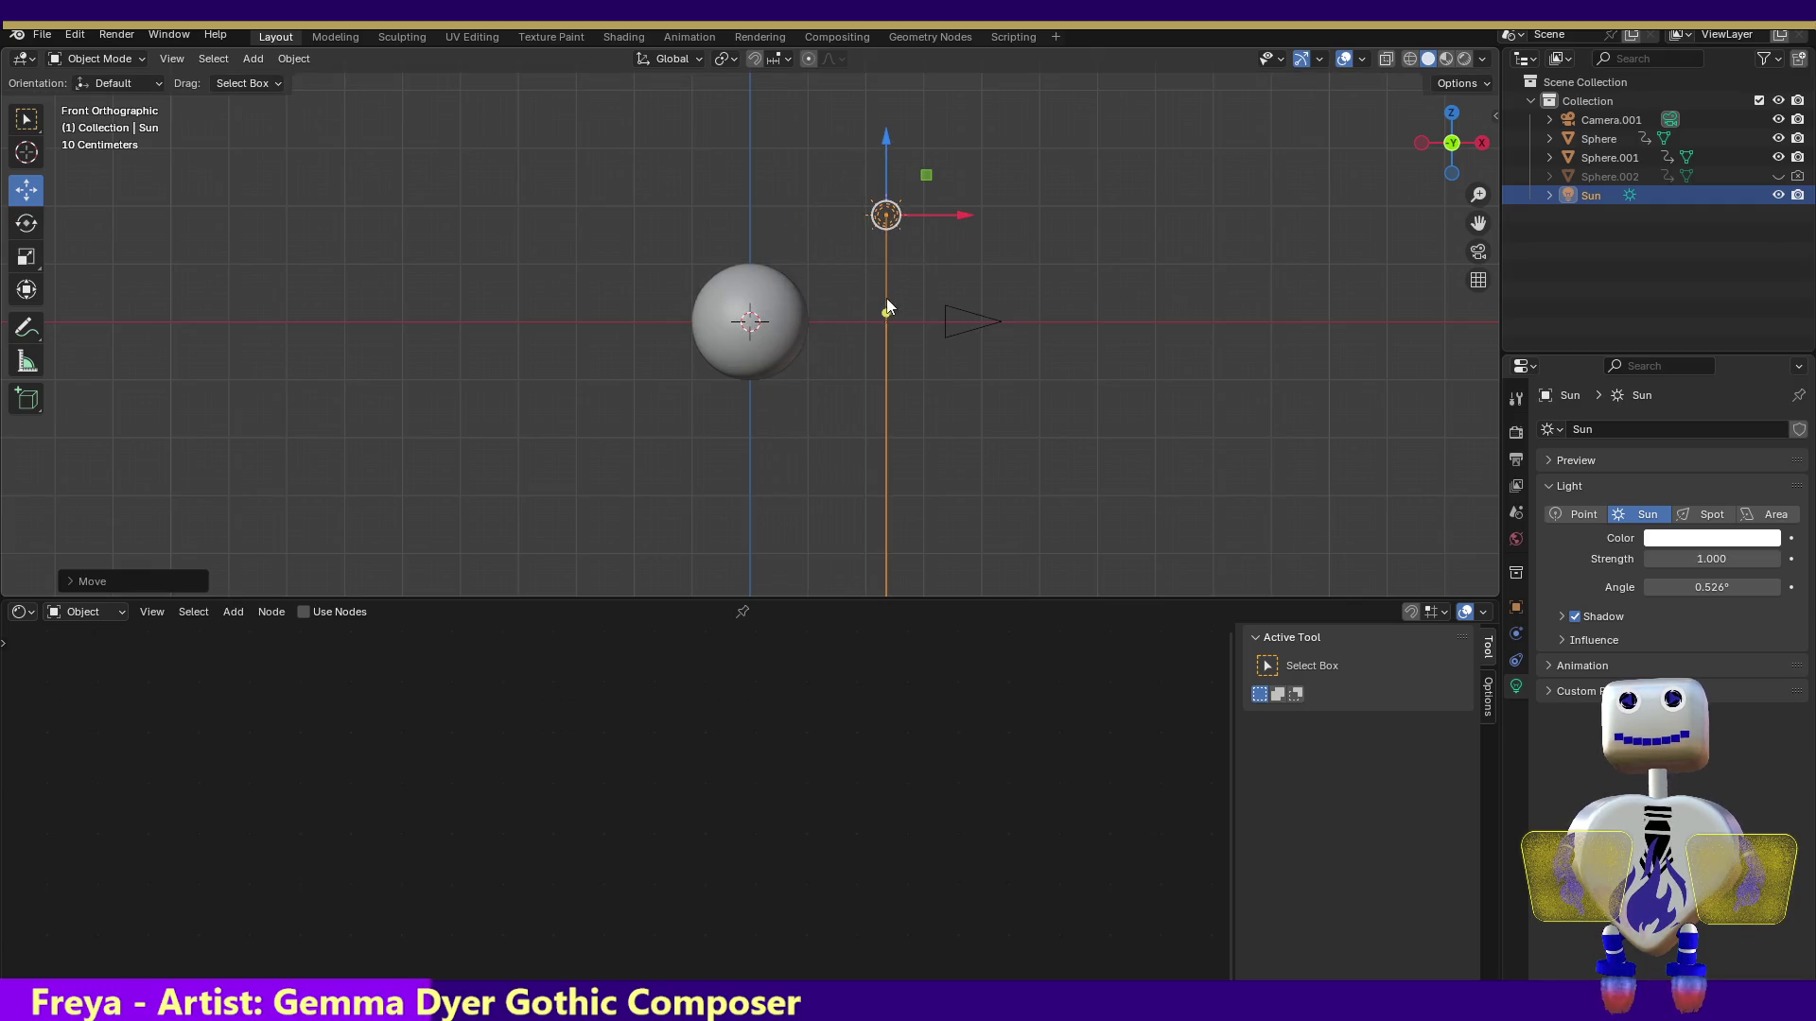
pyautogui.moveTo(886, 313)
pyautogui.mouseDown()
pyautogui.moveTo(785, 274)
pyautogui.moveTo(755, 317)
pyautogui.mouseUp()
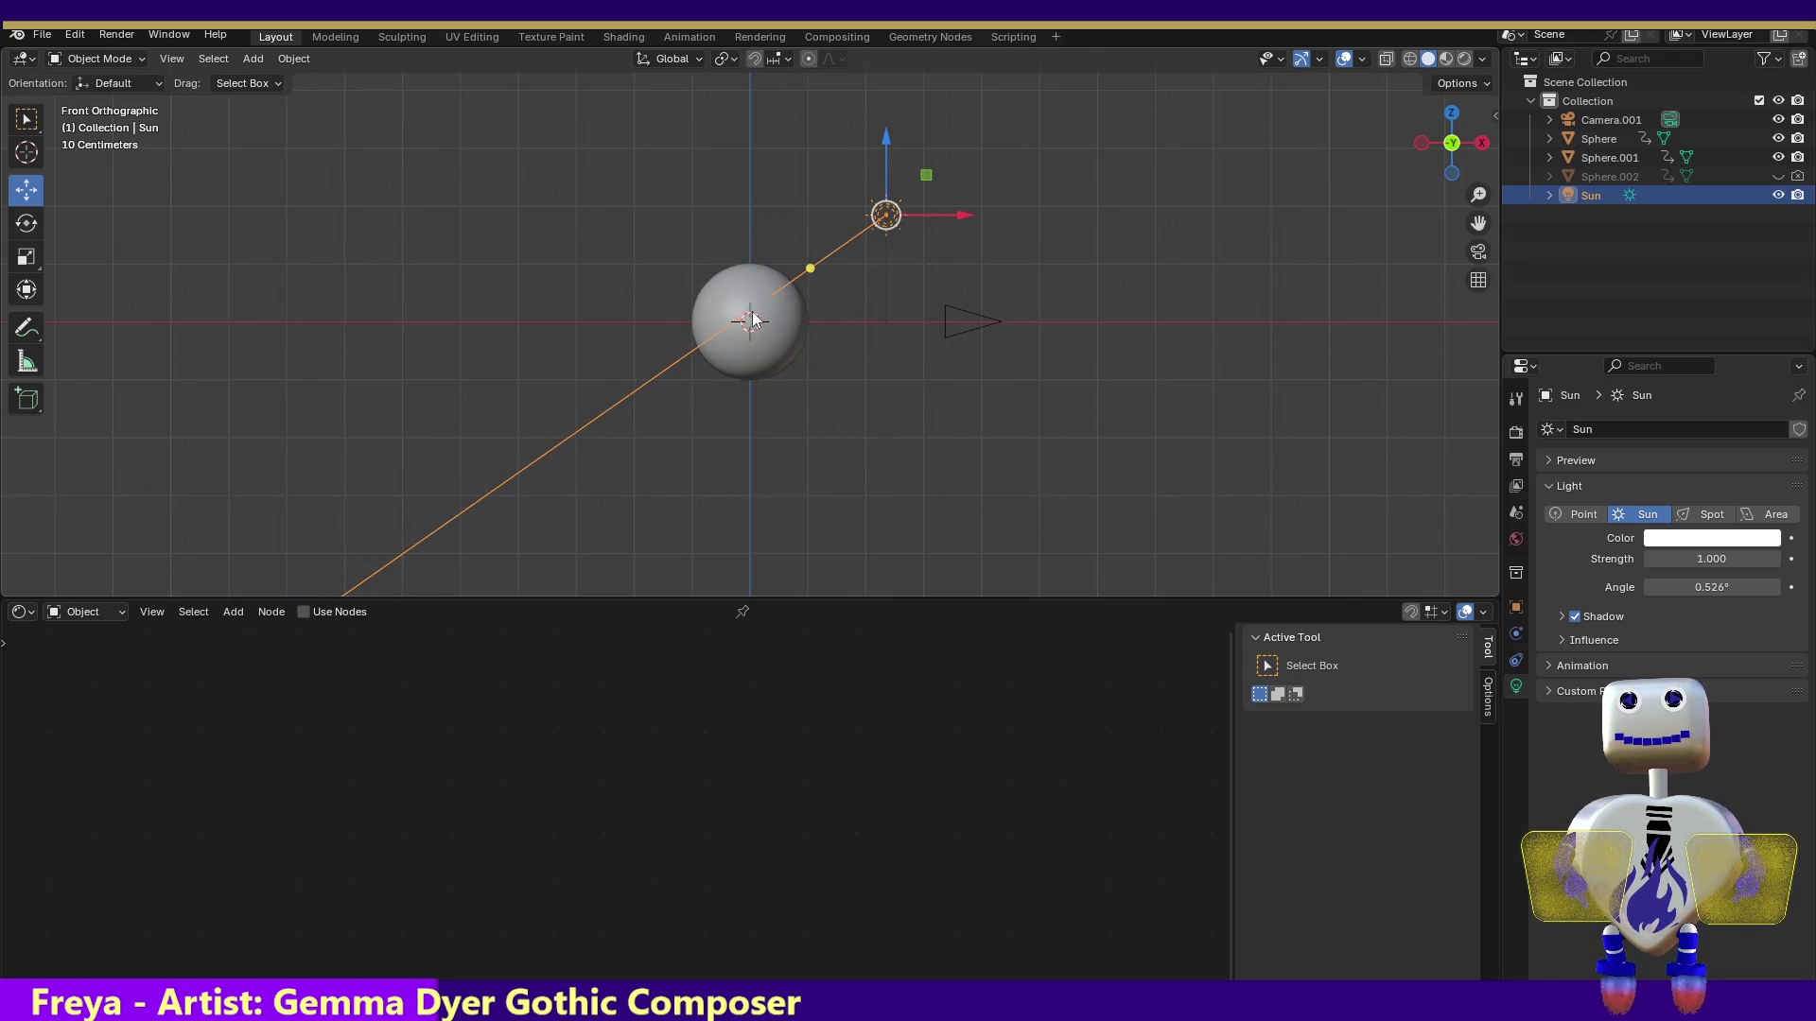
pyautogui.click(1452, 115)
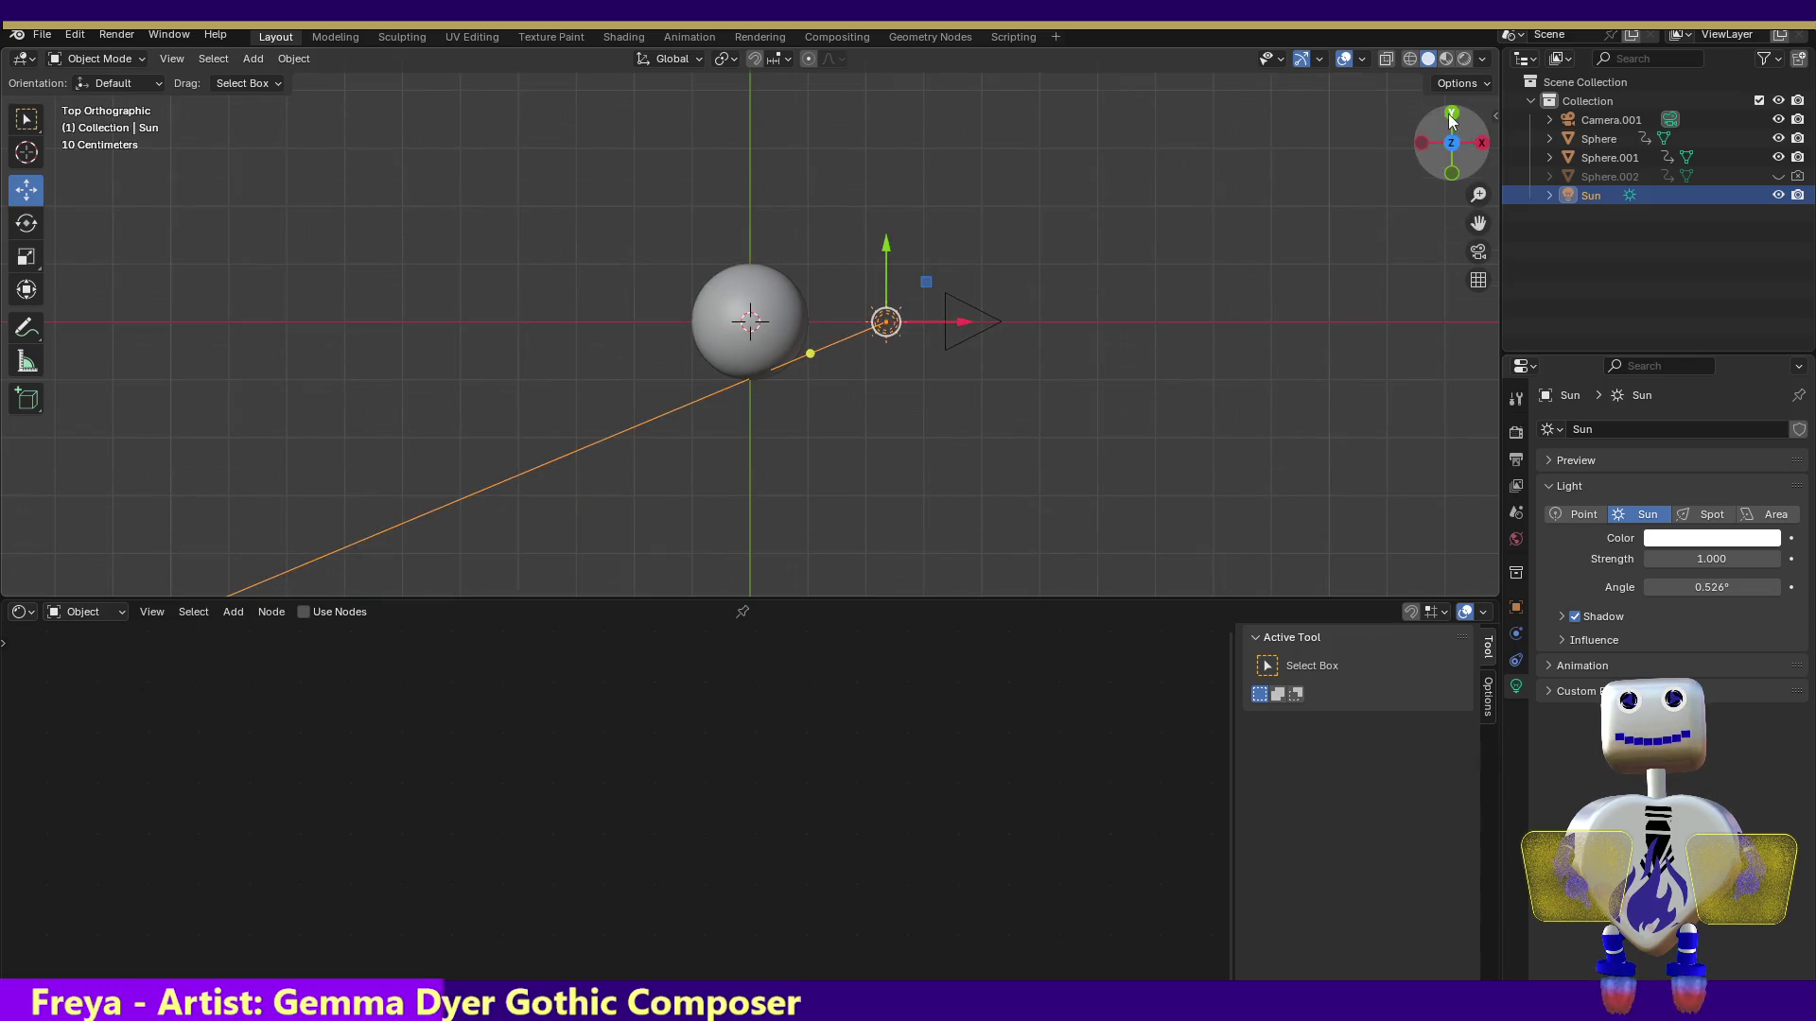
pyautogui.moveTo(811, 352); pyautogui.dragTo(806, 328)
pyautogui.press('KP_1')
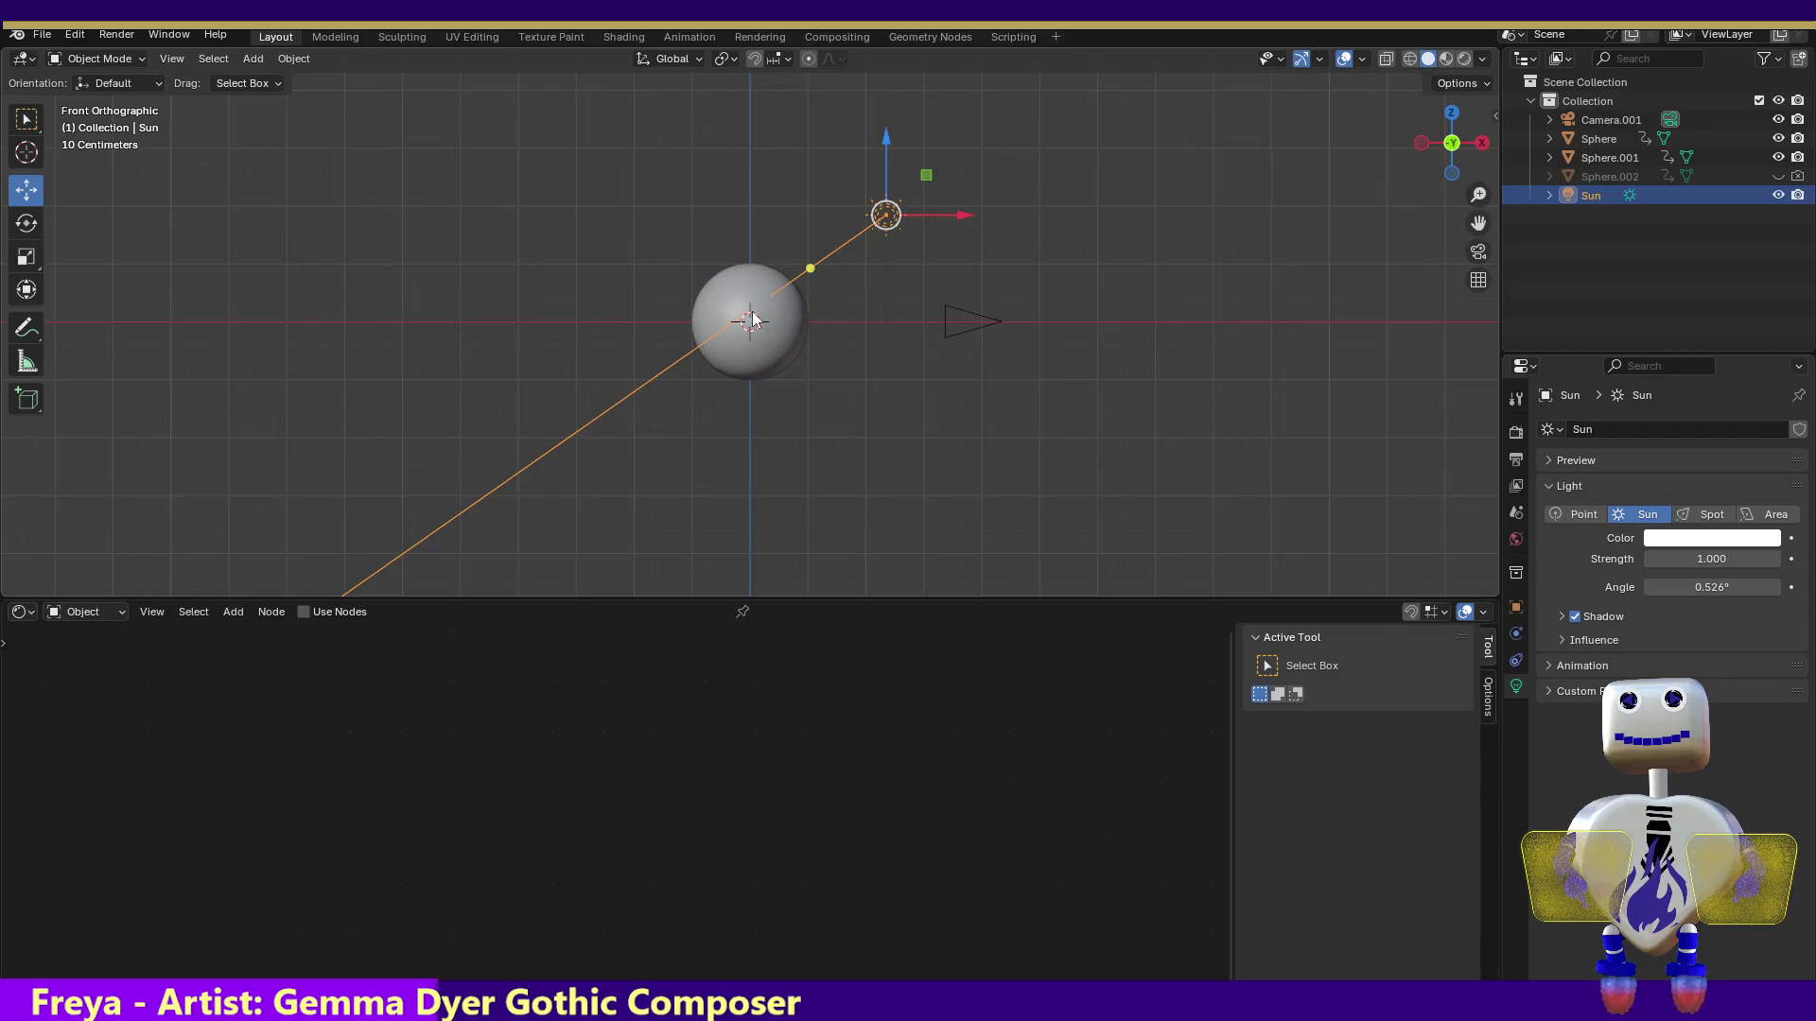
pyautogui.click(1449, 115)
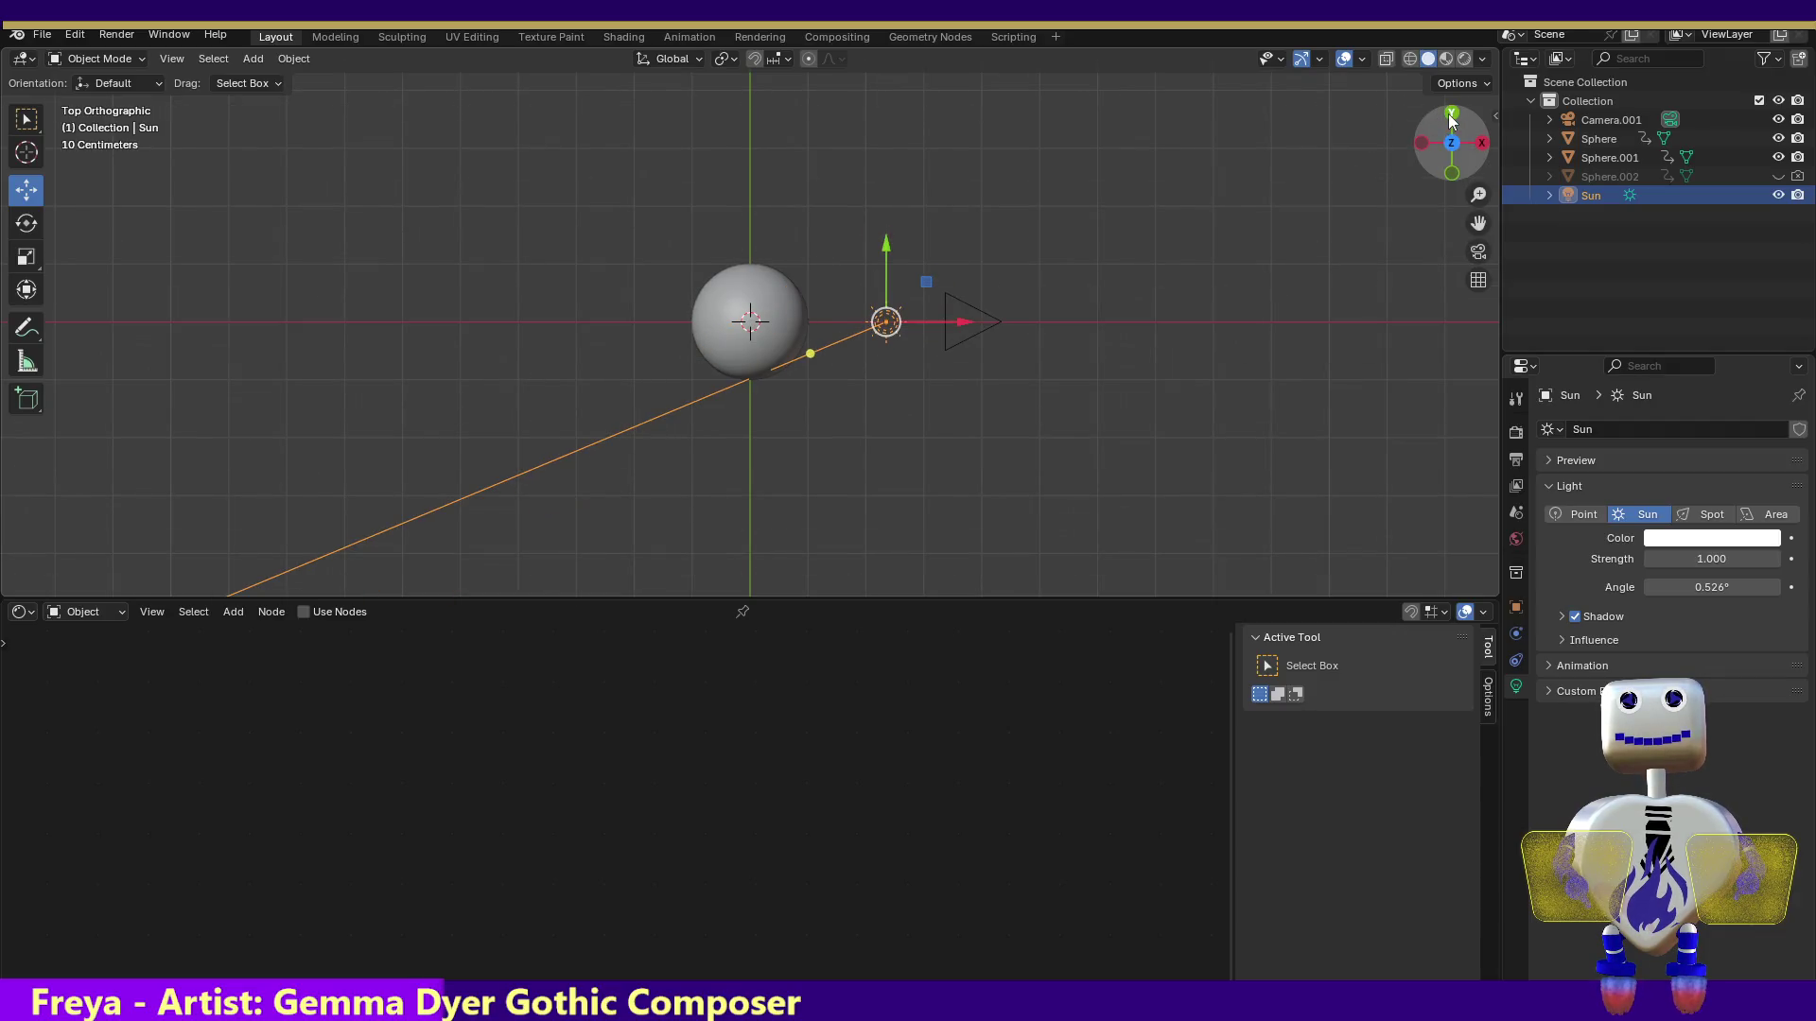
pyautogui.moveTo(810, 350); pyautogui.dragTo(806, 321)
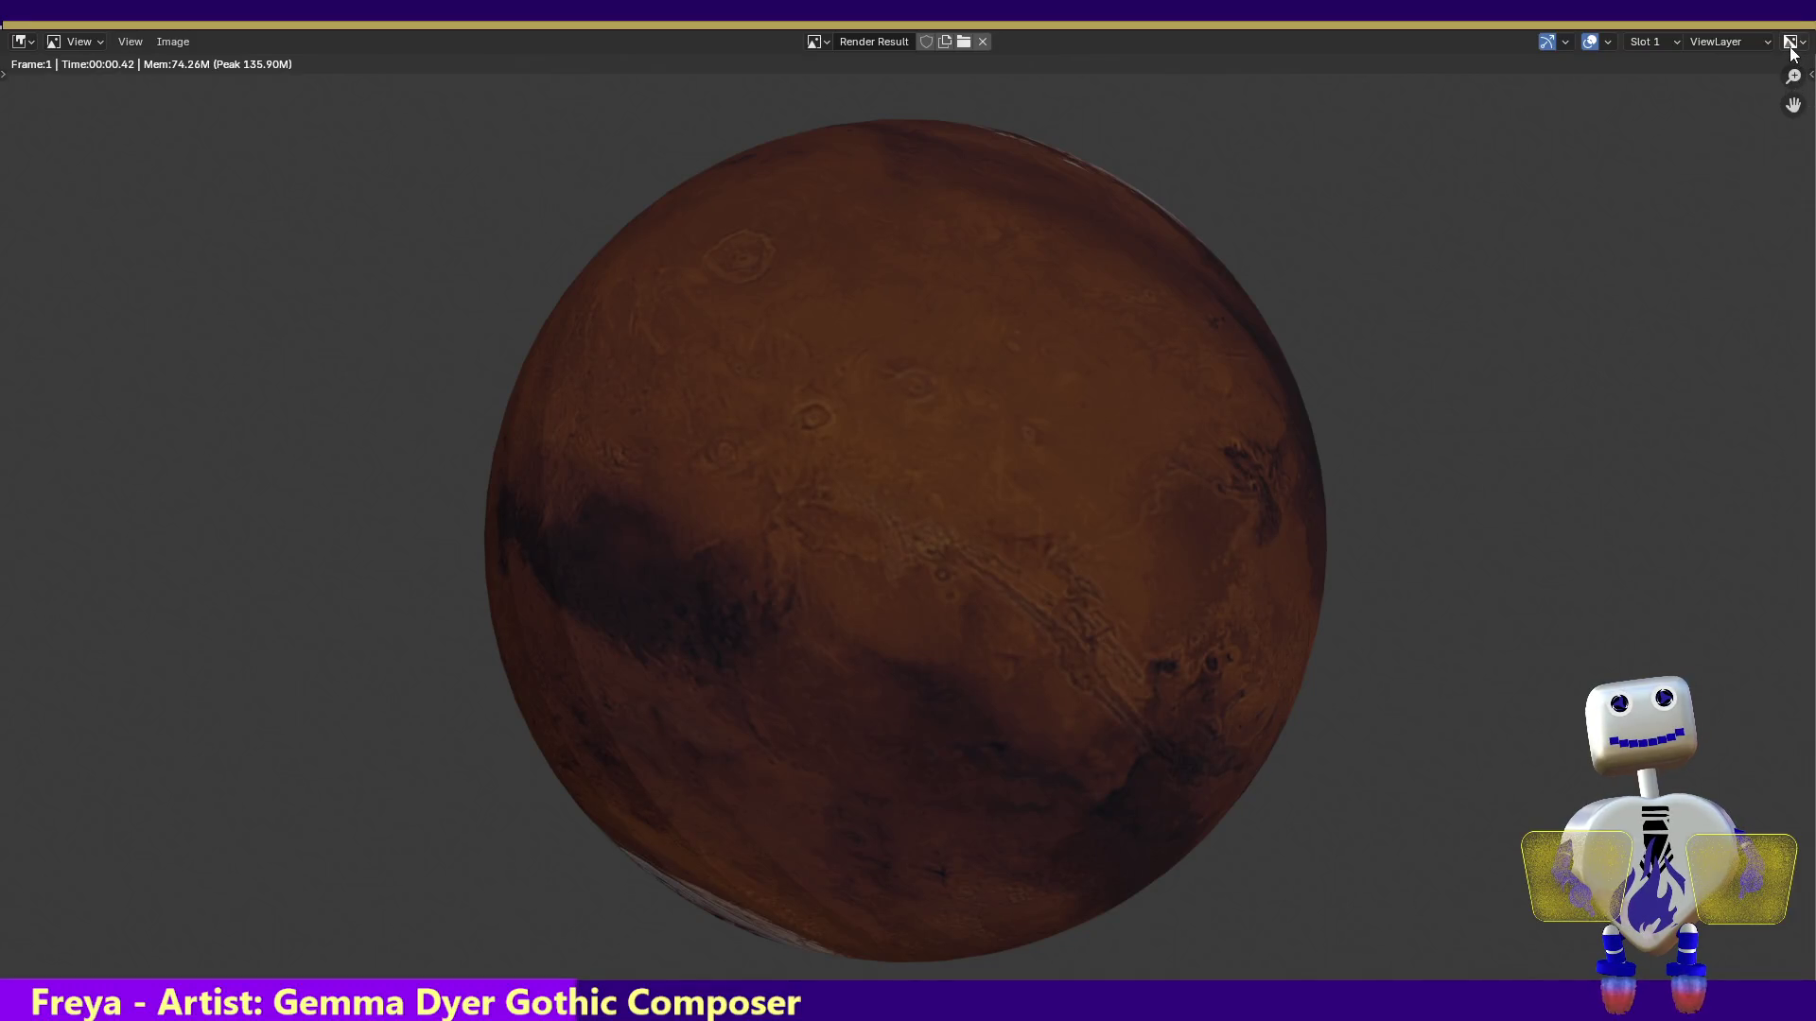
# Close the Render Result window showing the planet
pyautogui.press('Escape')
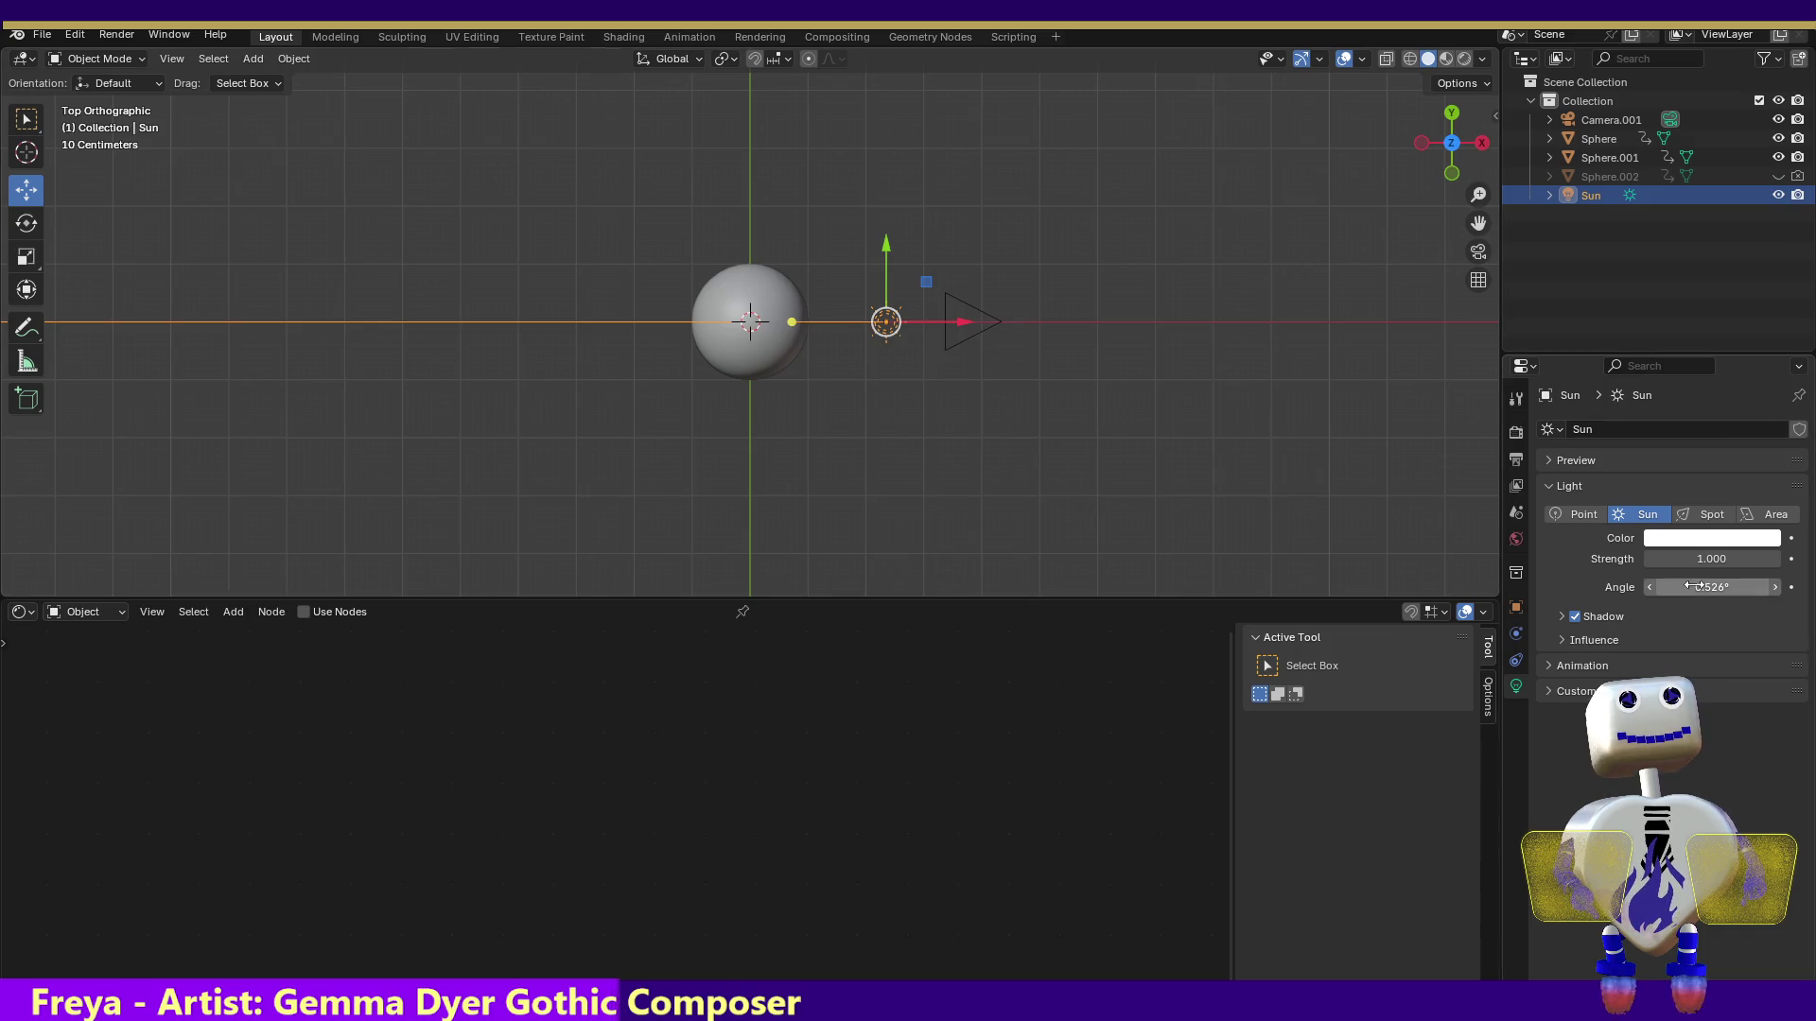
# Set the Sun light's Strength to 1.5
pyautogui.click(1720, 554)
pyautogui.write('1.5')
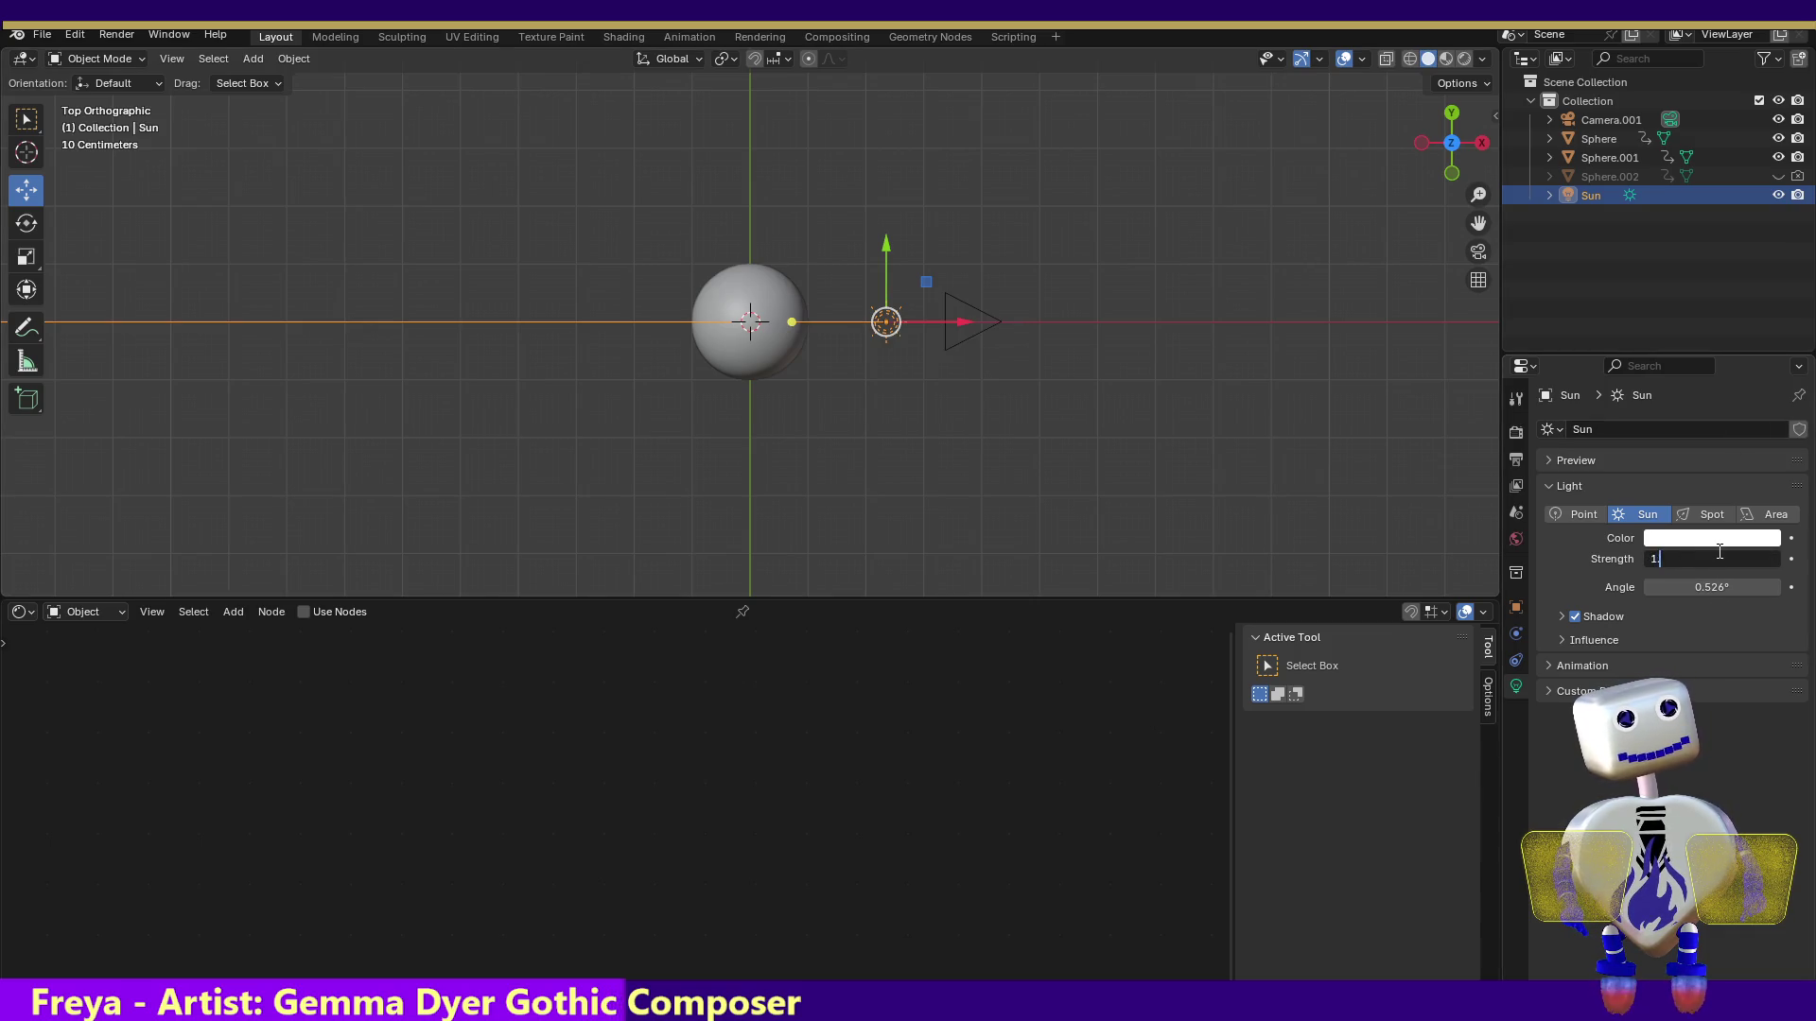
pyautogui.press('Return')
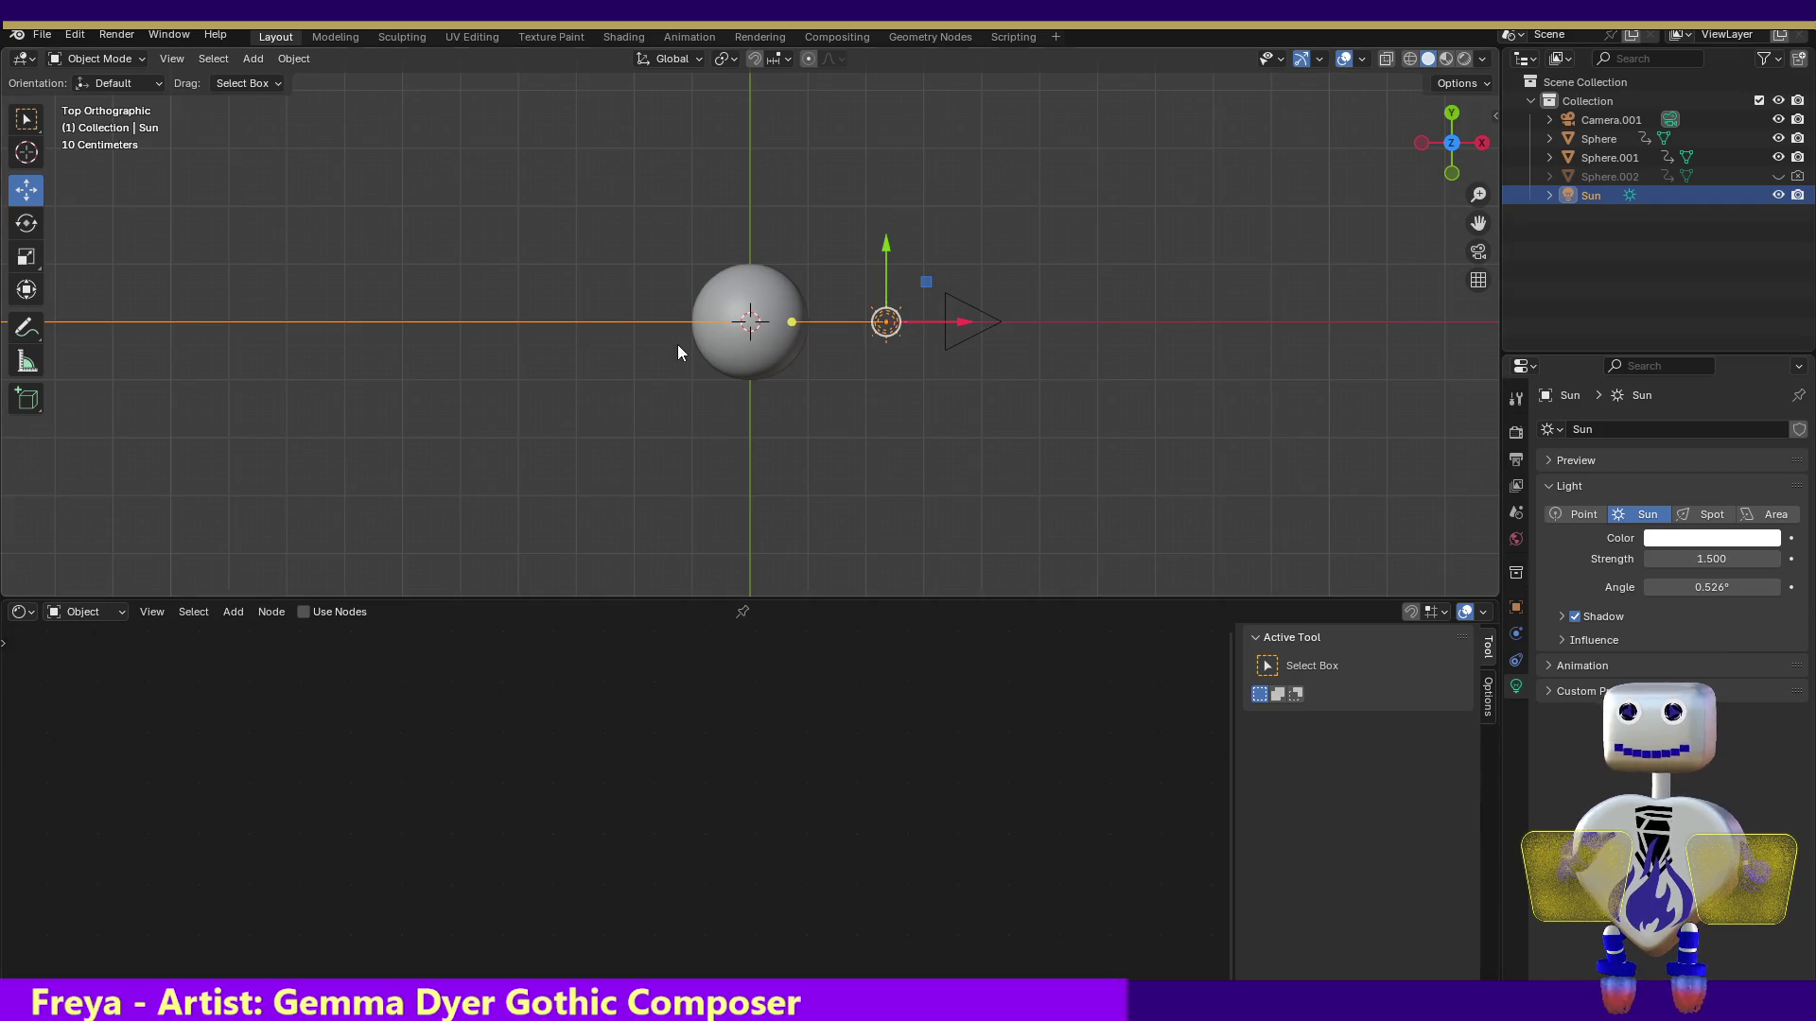
# Render a test image of the planet and close the result
pyautogui.click(104, 36)
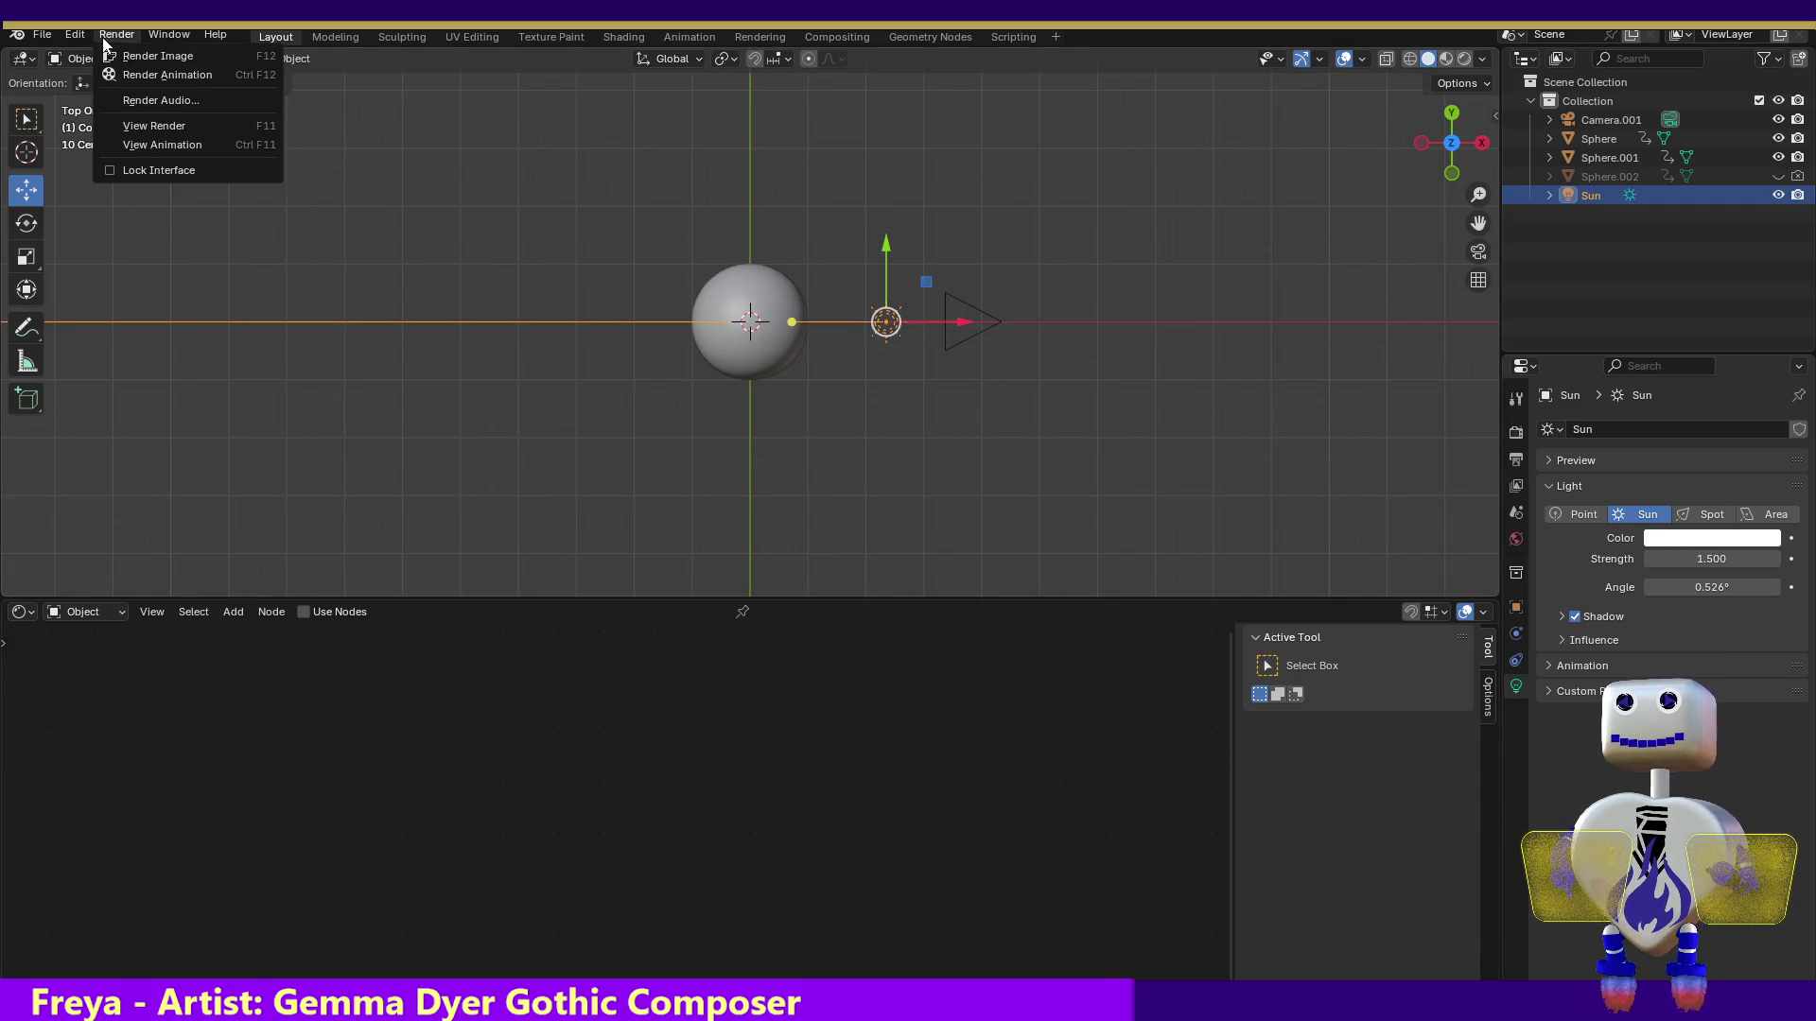
pyautogui.click(104, 55)
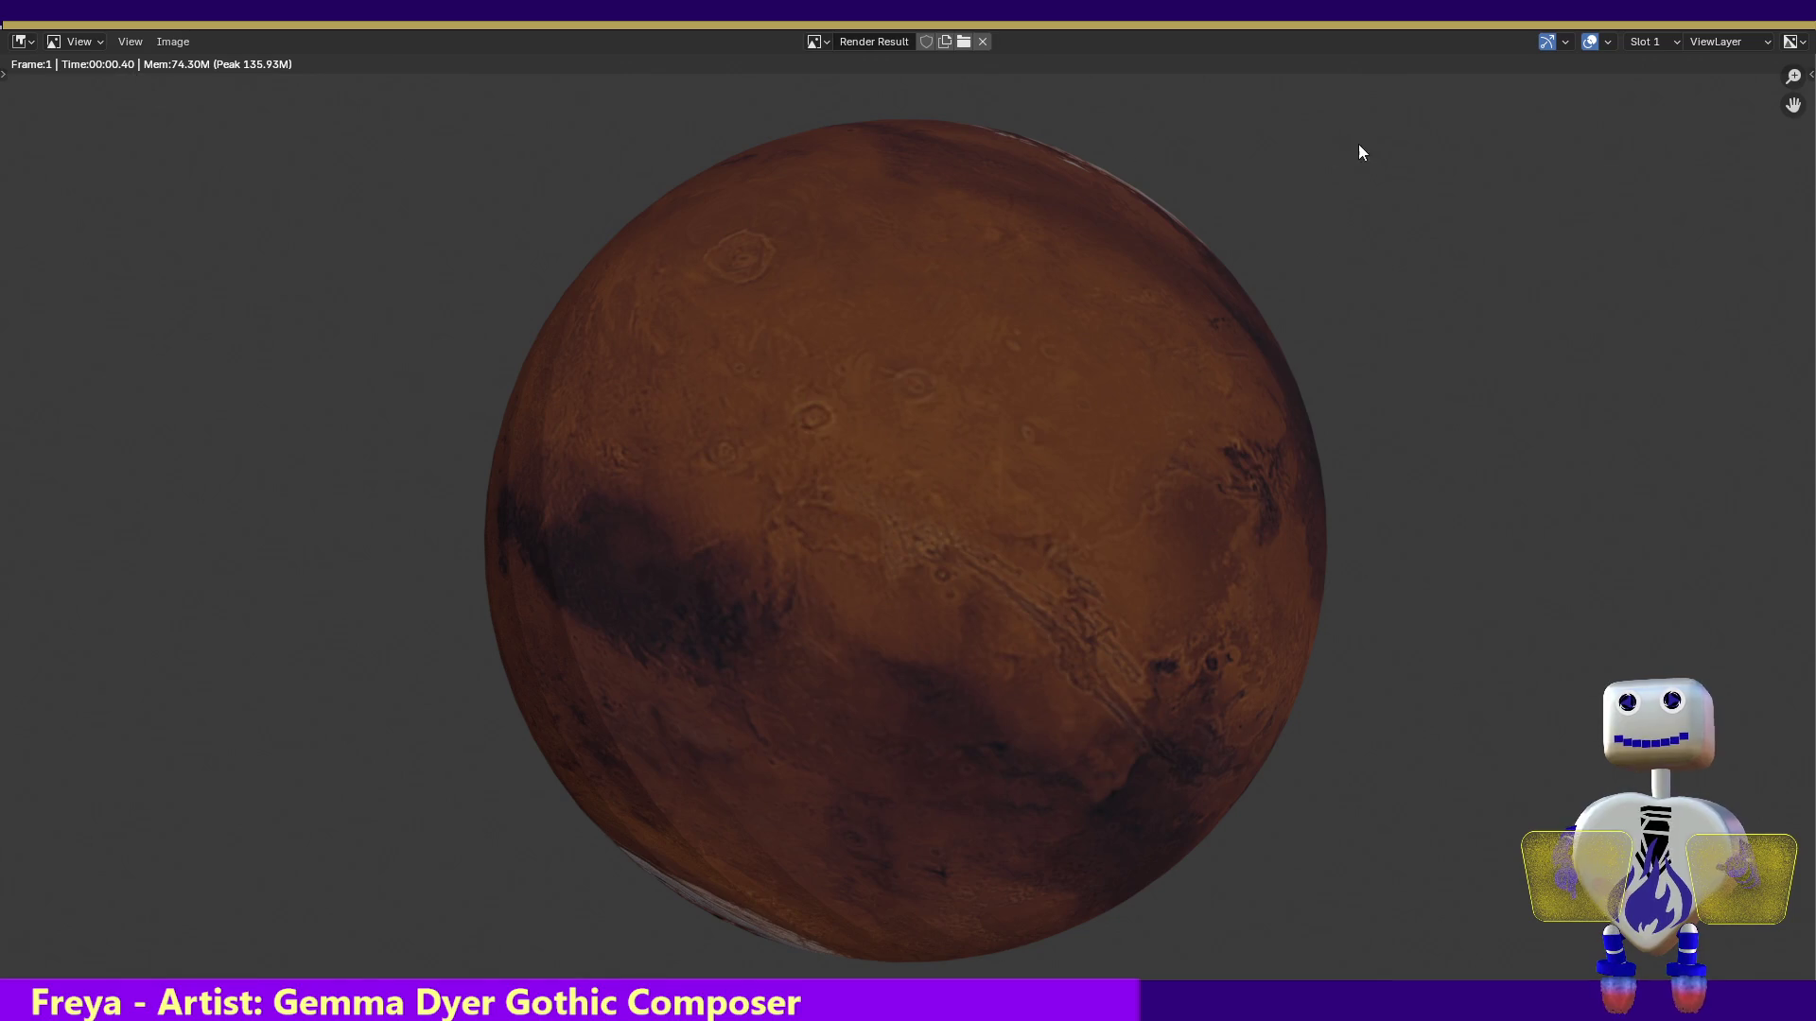
pyautogui.press('Escape')
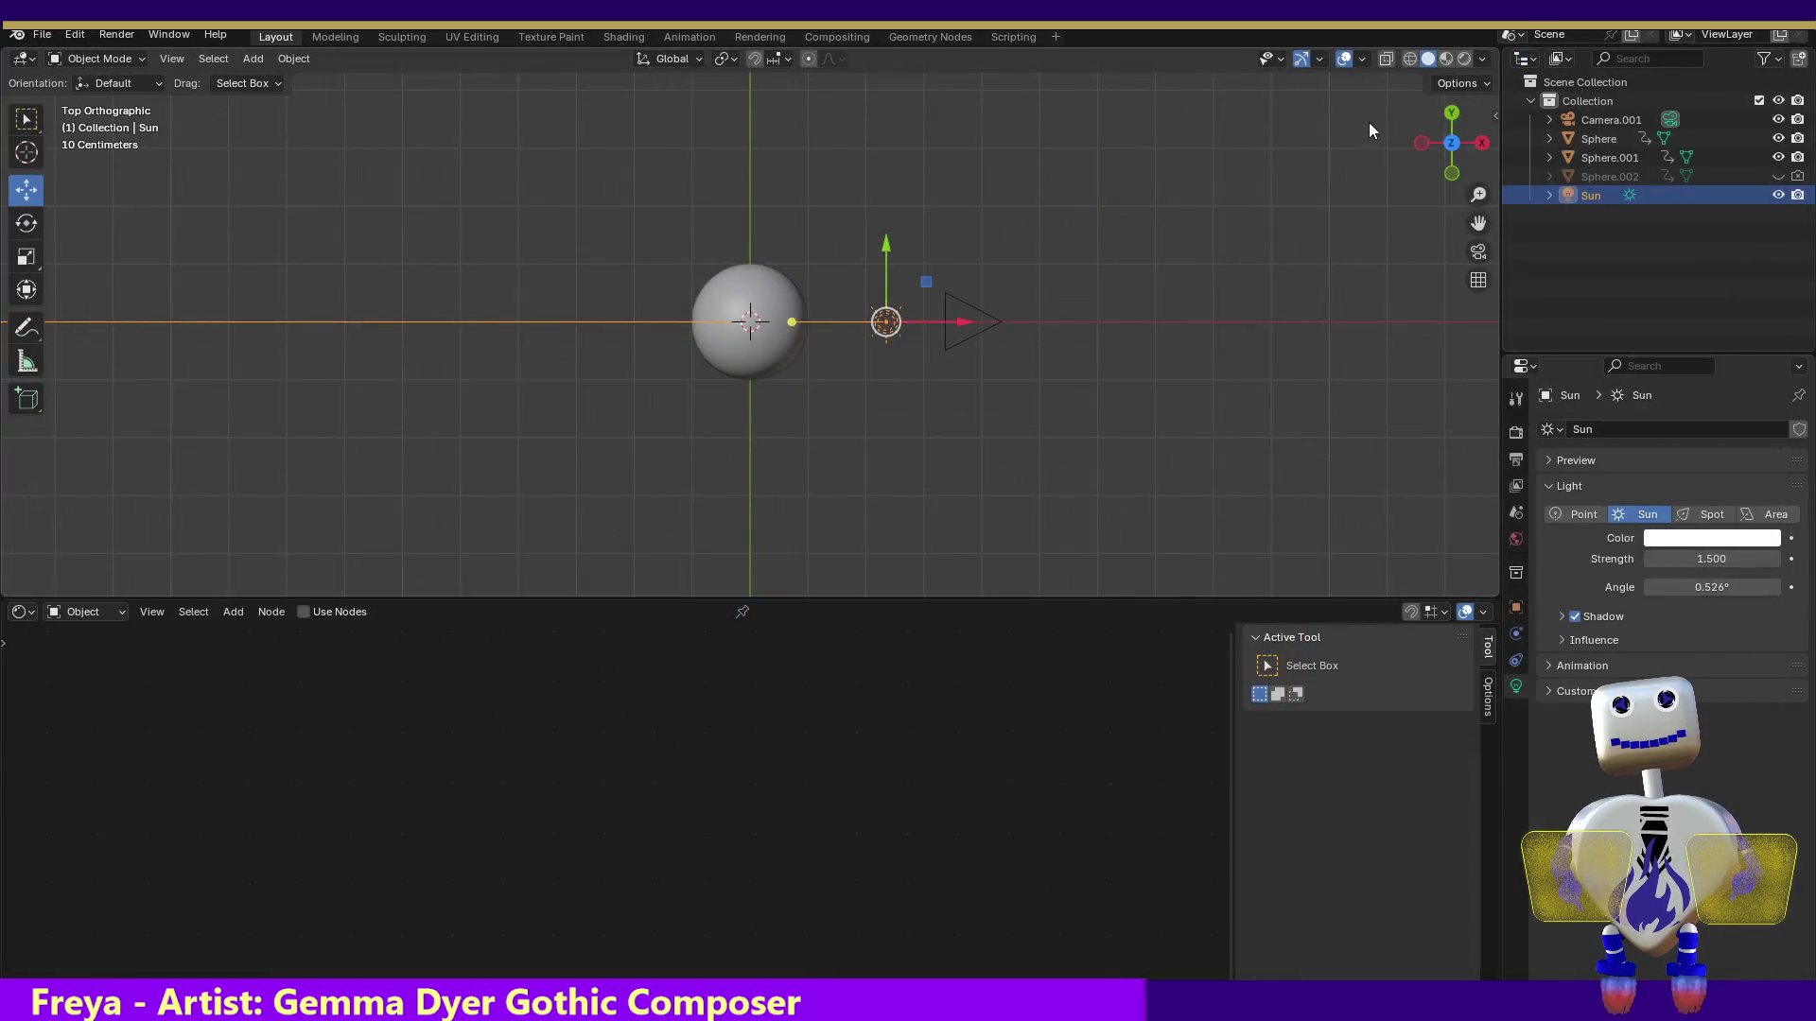
pyautogui.click(1452, 115)
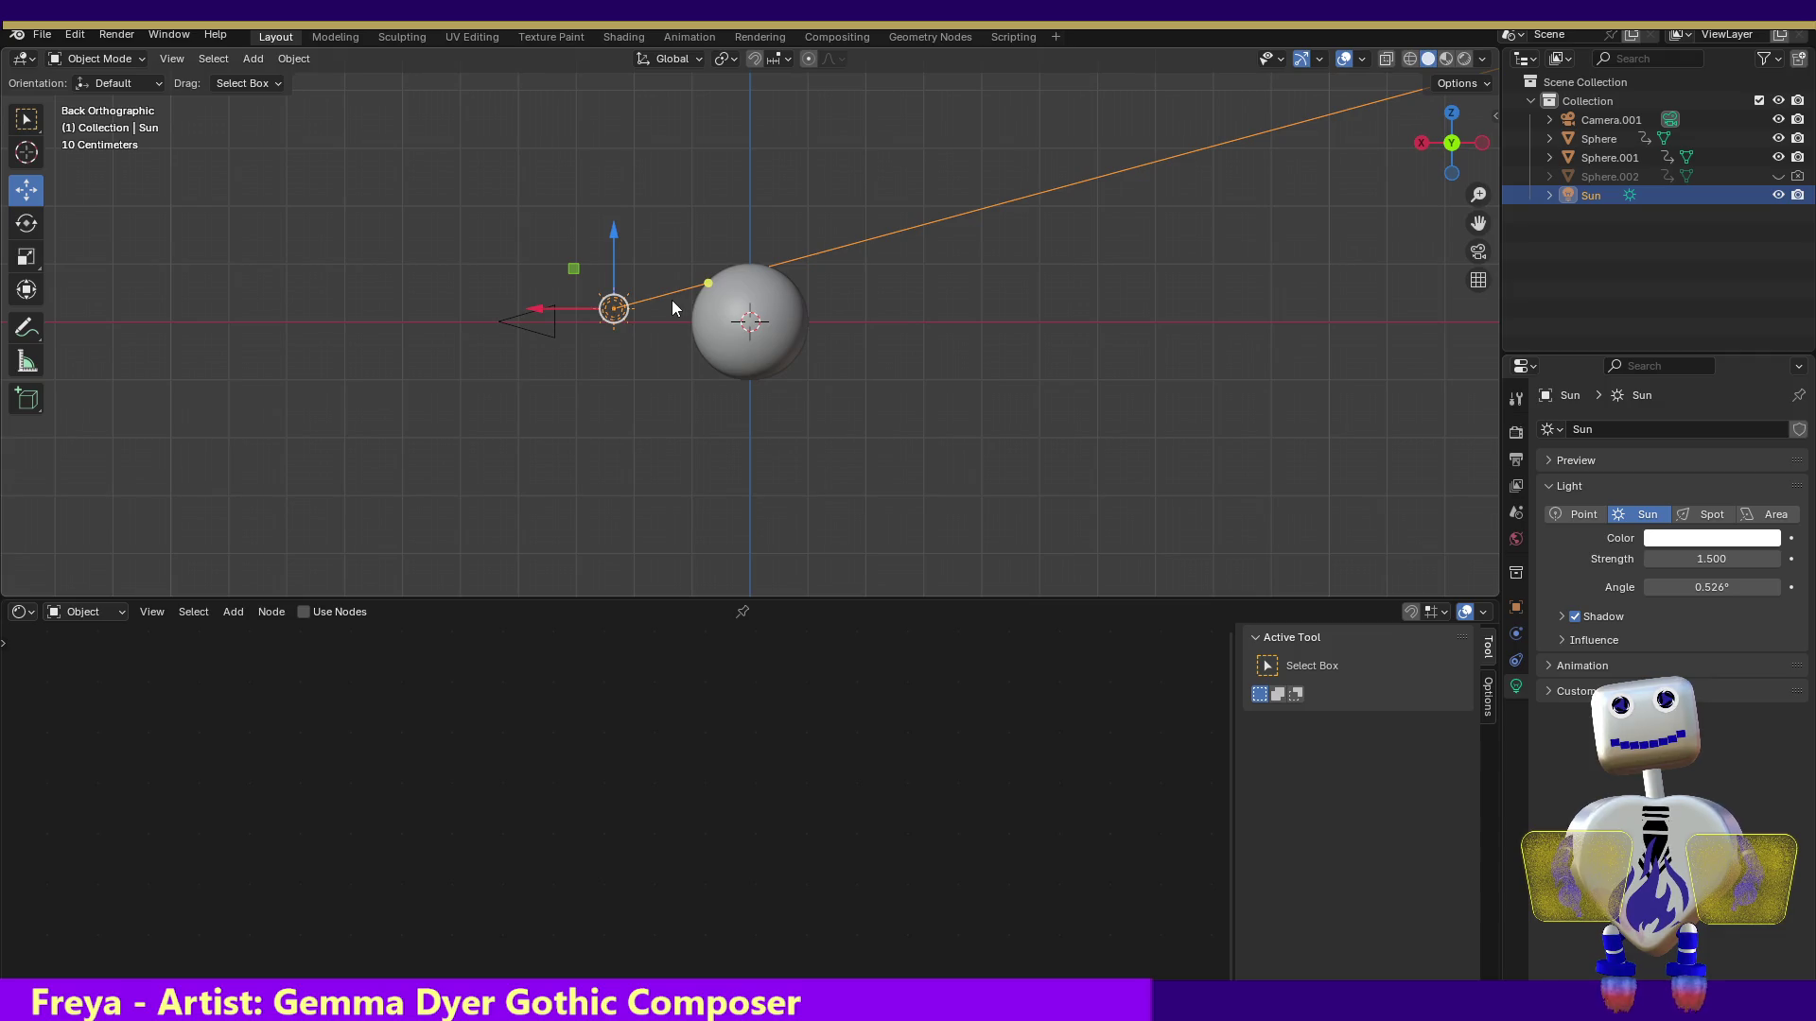
# Raise the Sun above the sphere, angle its light down toward it, and test render
pyautogui.click(1443, 115)
pyautogui.click(1451, 174)
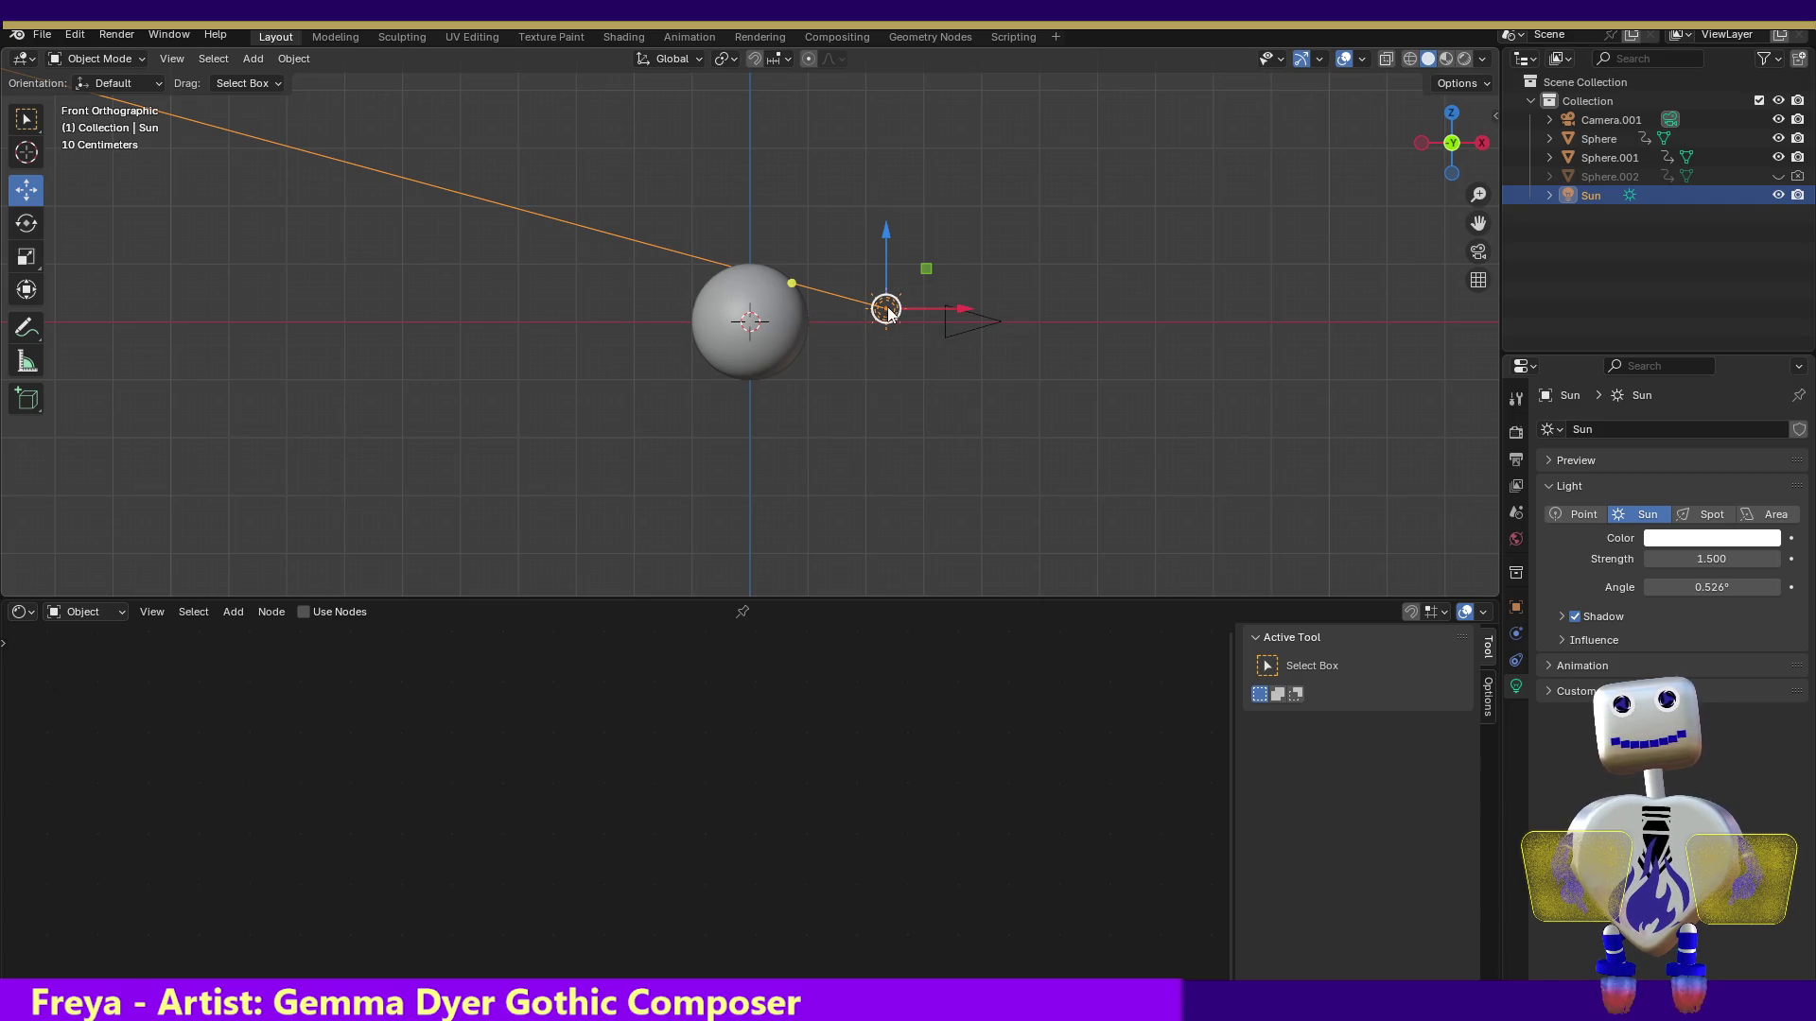
pyautogui.moveTo(890, 315); pyautogui.dragTo(885, 241)
pyautogui.moveTo(783, 205); pyautogui.dragTo(802, 282)
pyautogui.click(1445, 116)
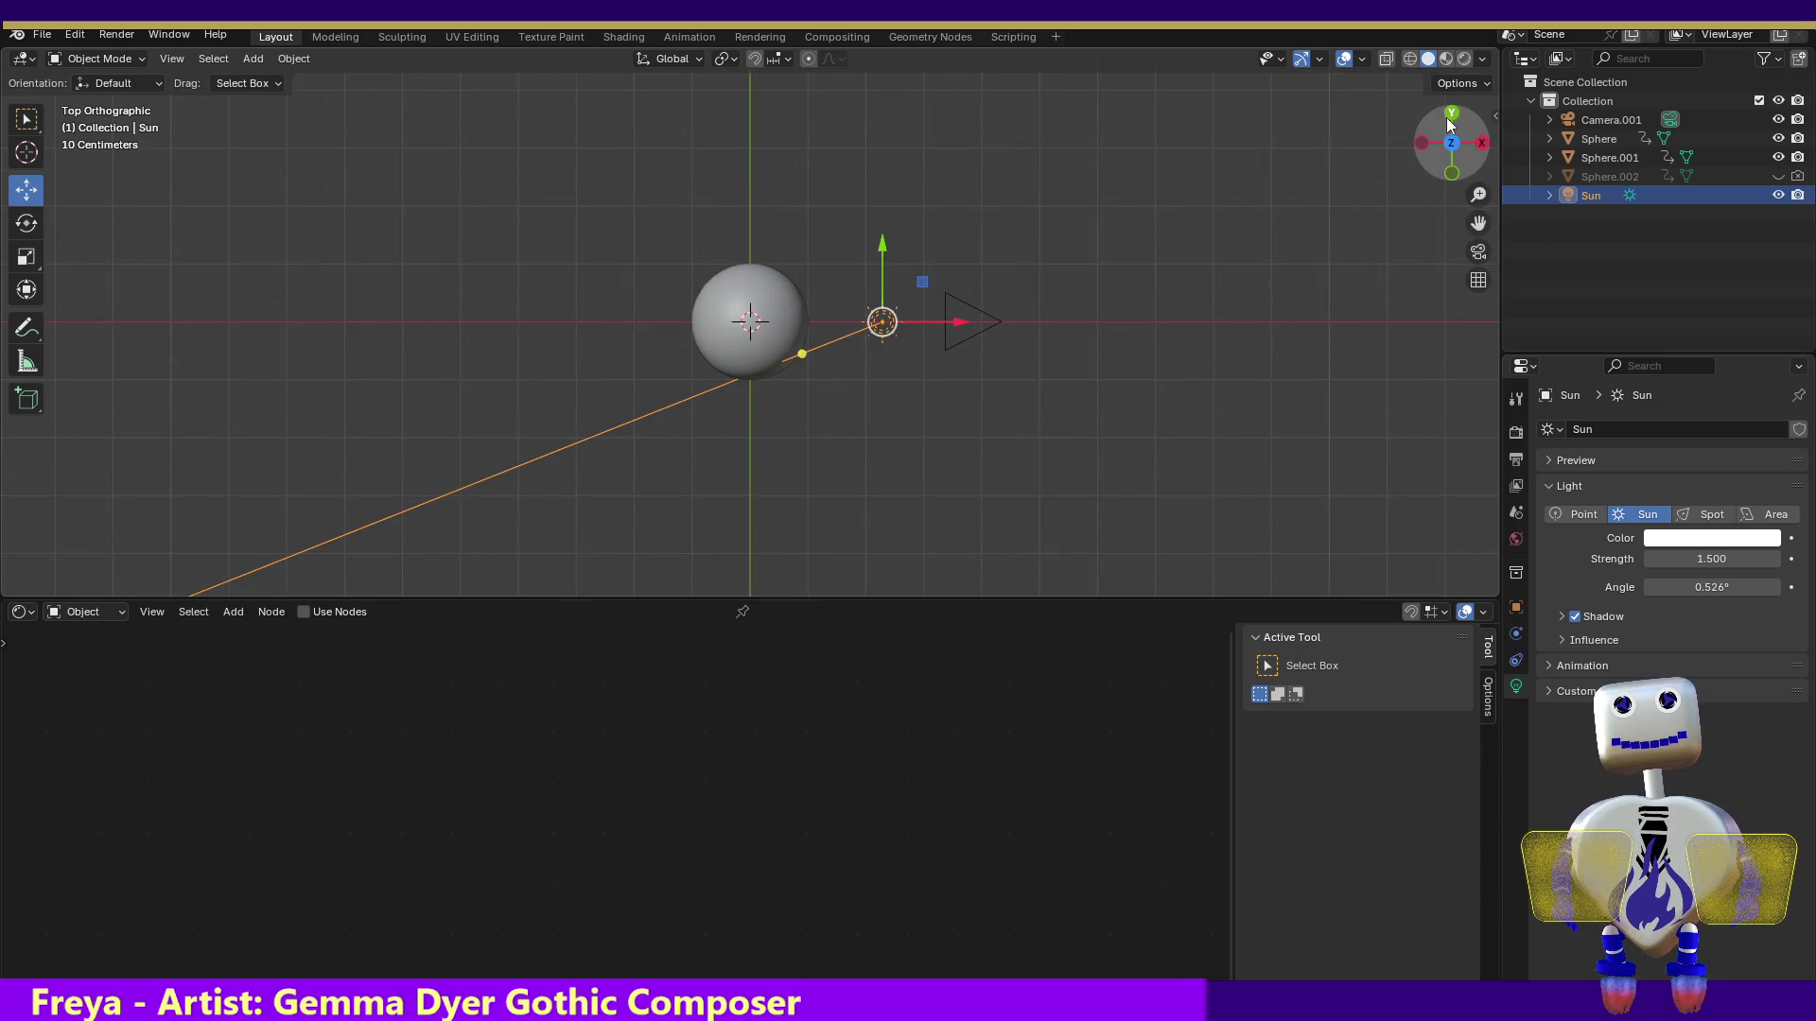
pyautogui.moveTo(799, 359); pyautogui.dragTo(793, 322)
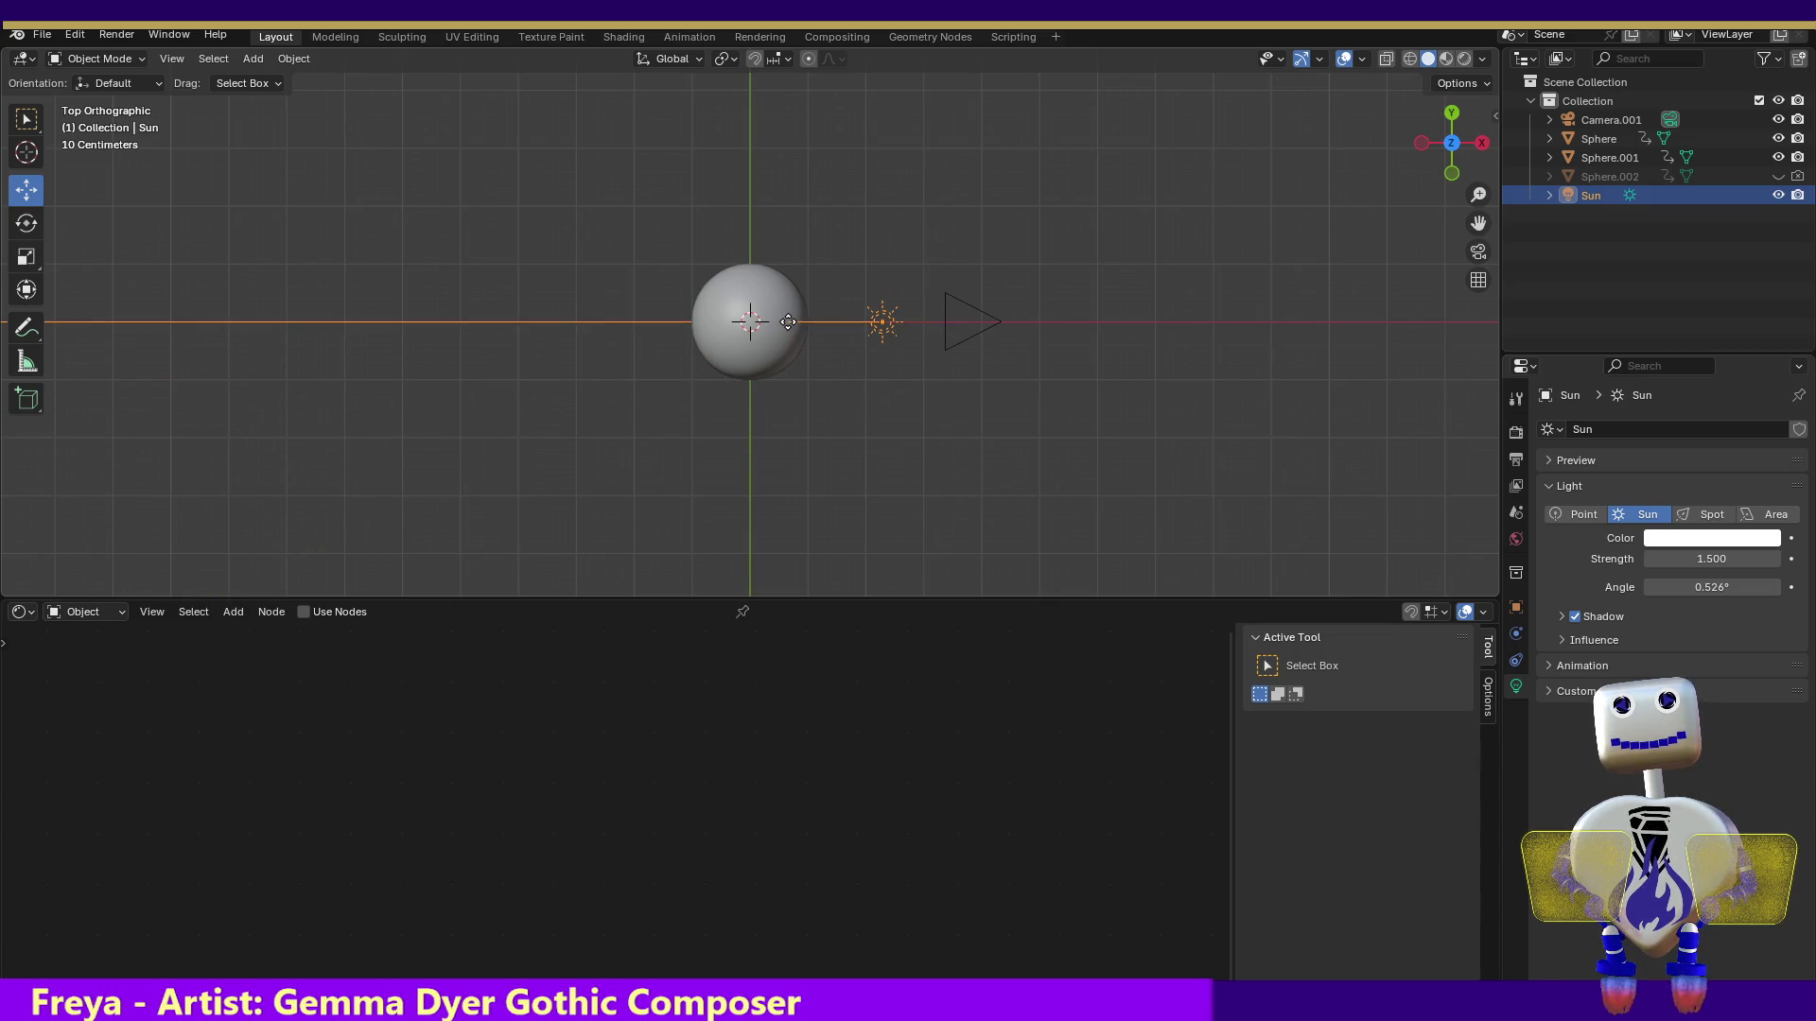
pyautogui.click(76, 38)
pyautogui.click(116, 36)
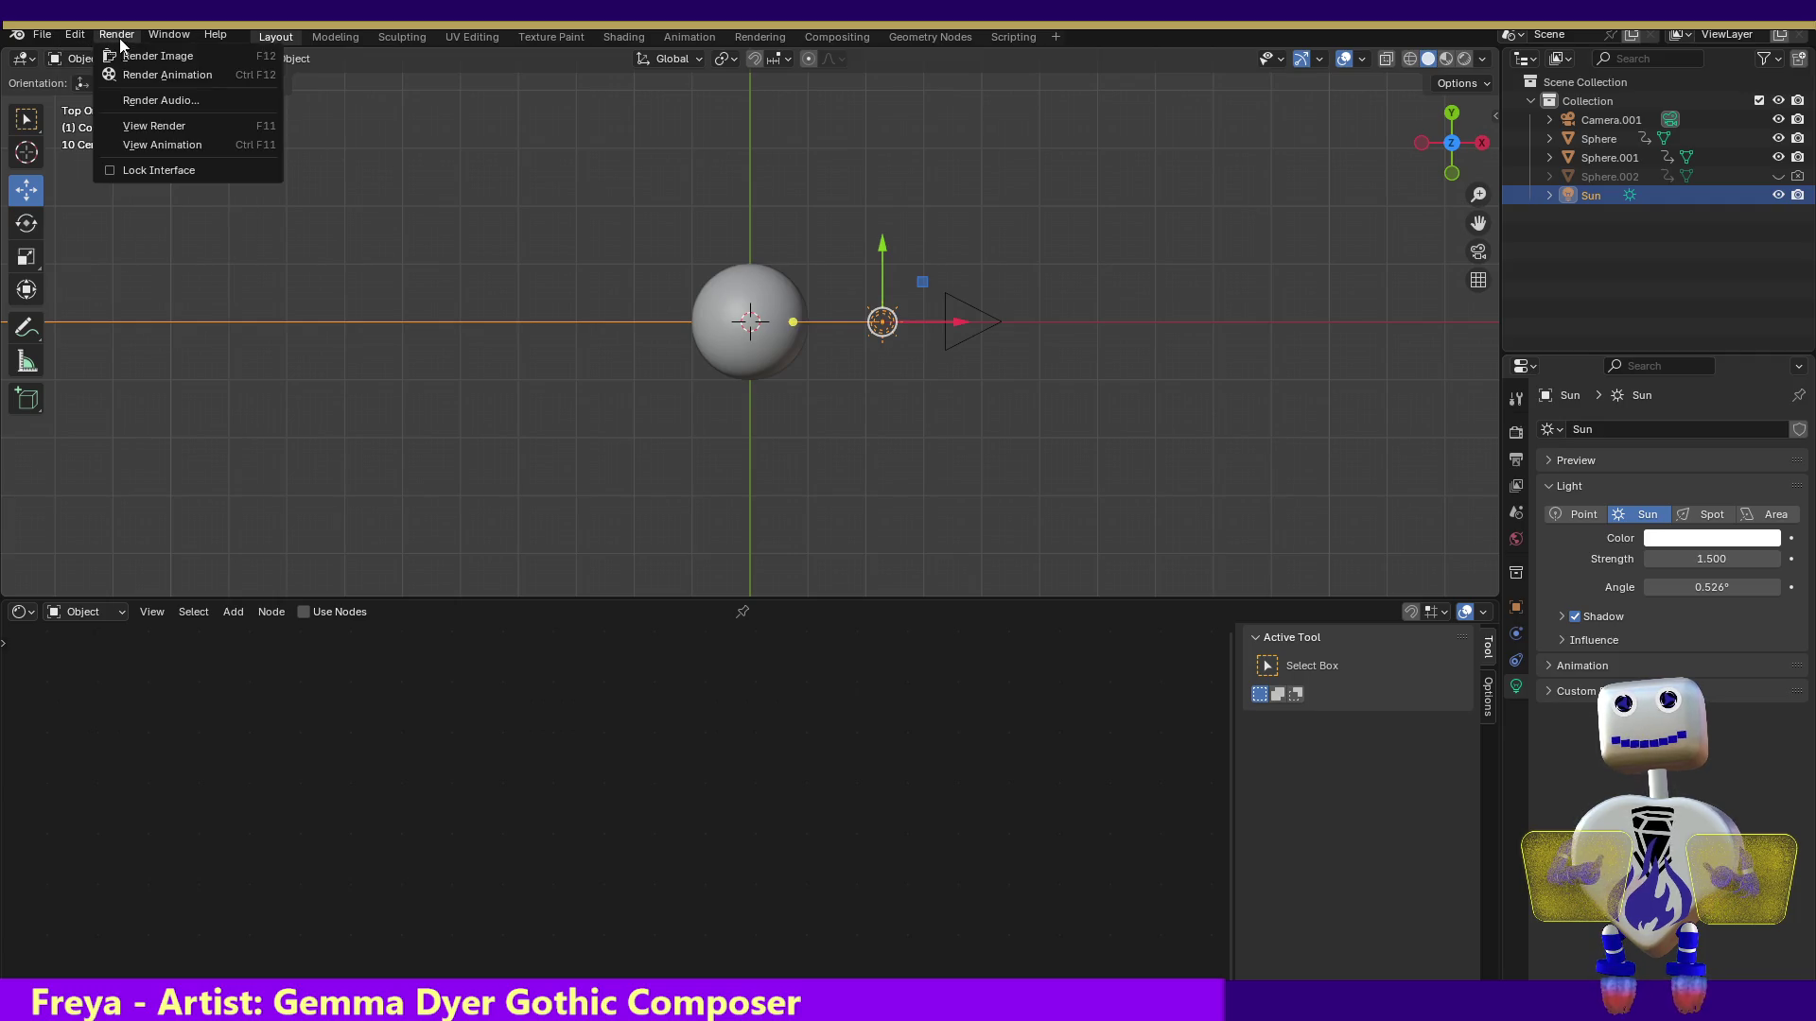
pyautogui.click(152, 56)
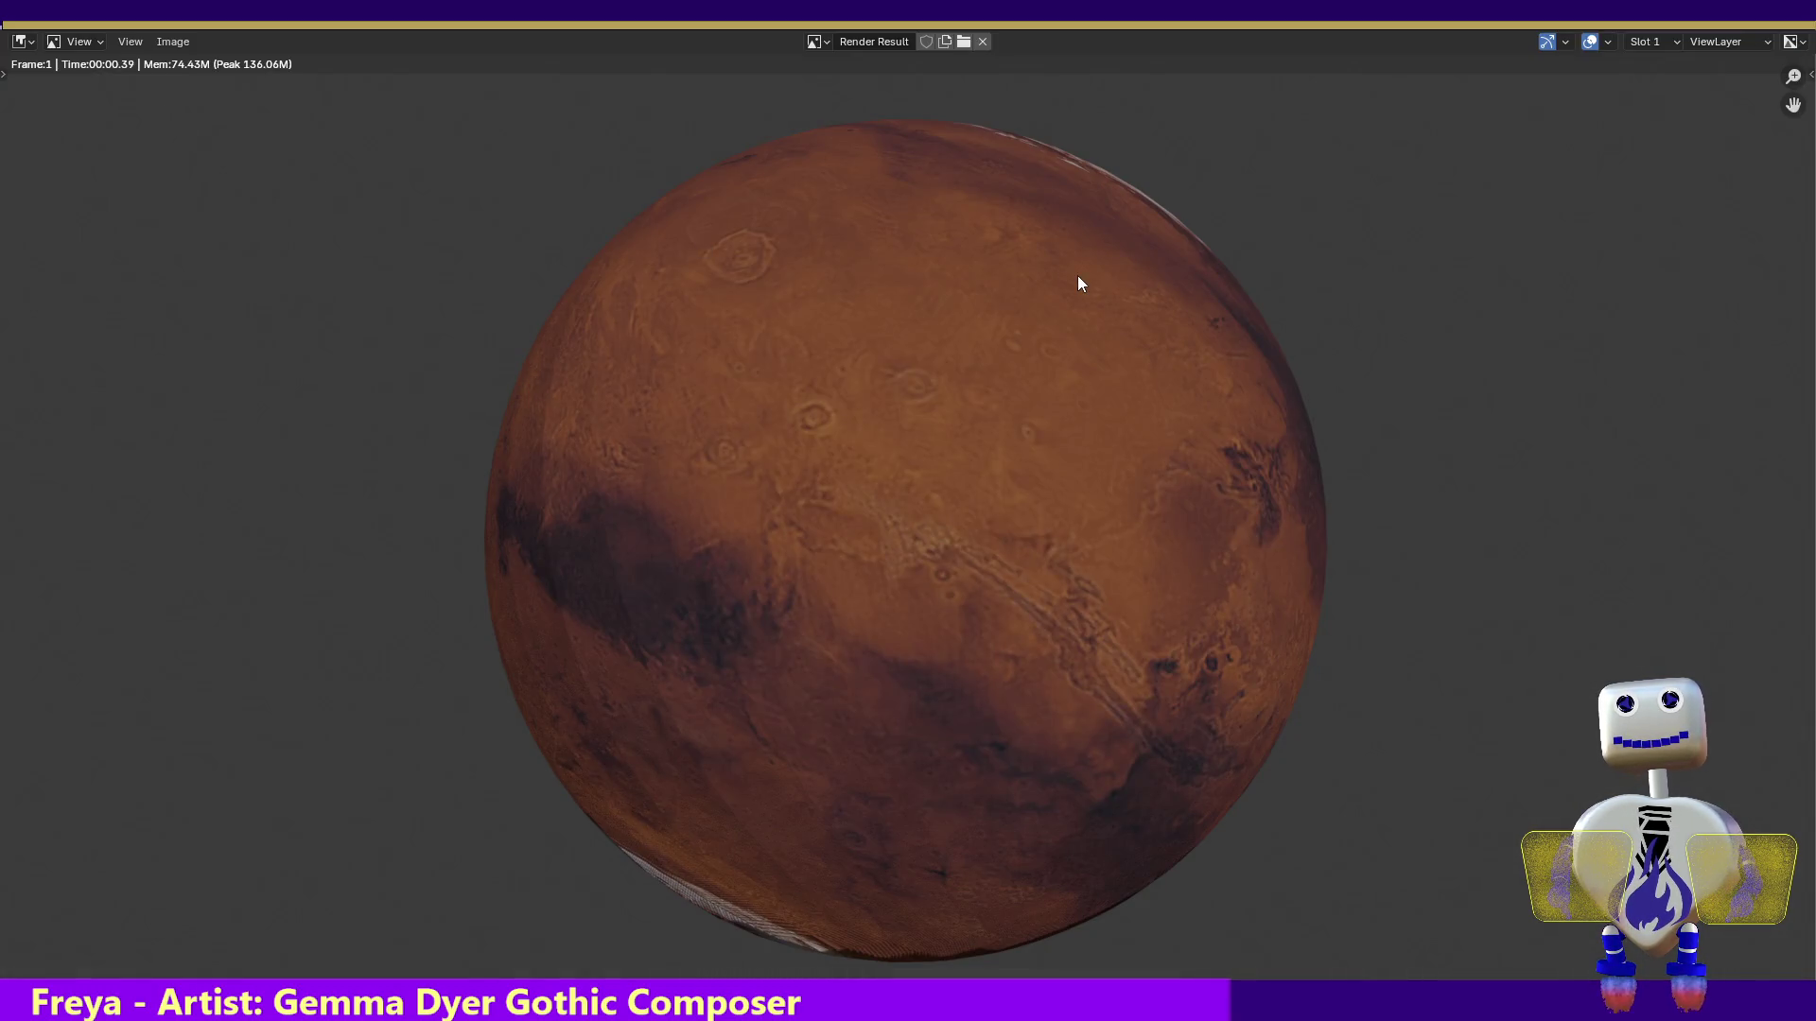
pyautogui.click(1783, 42)
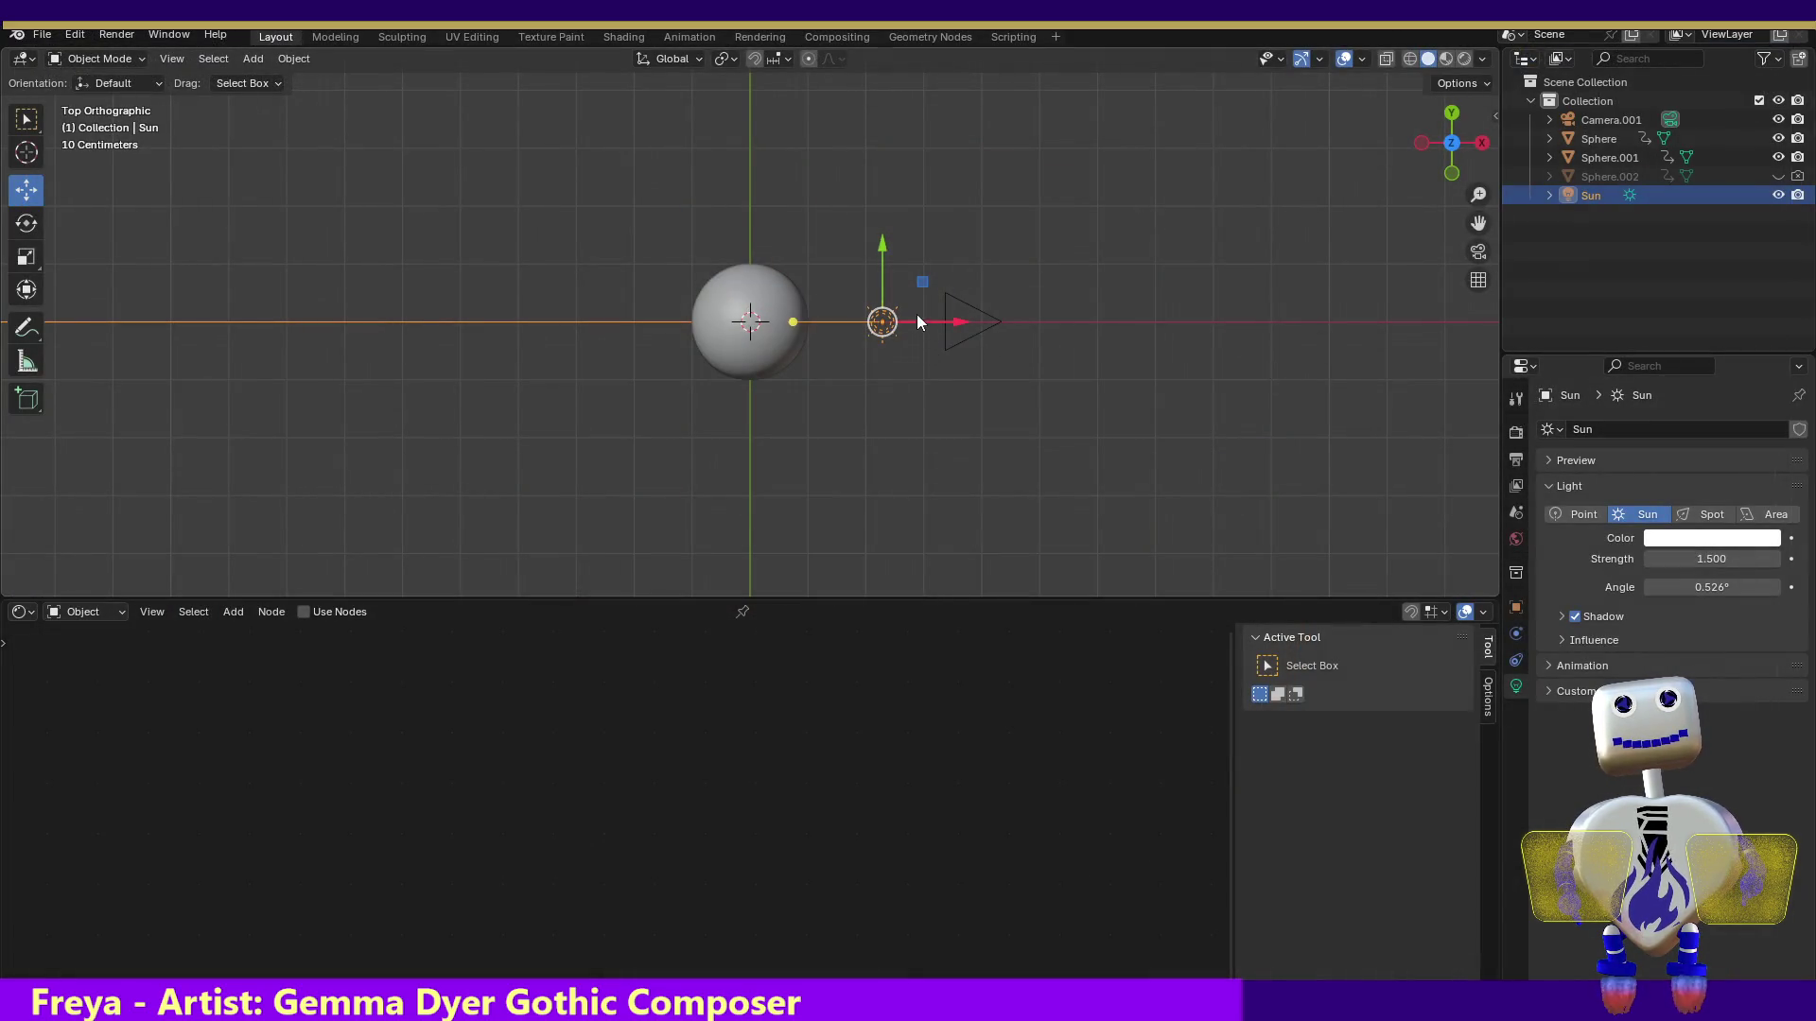
# Raise the Sun higher and check it with another test render
pyautogui.moveTo(882, 322)
pyautogui.mouseDown()
pyautogui.moveTo(889, 265)
pyautogui.moveTo(815, 298)
pyautogui.mouseUp()
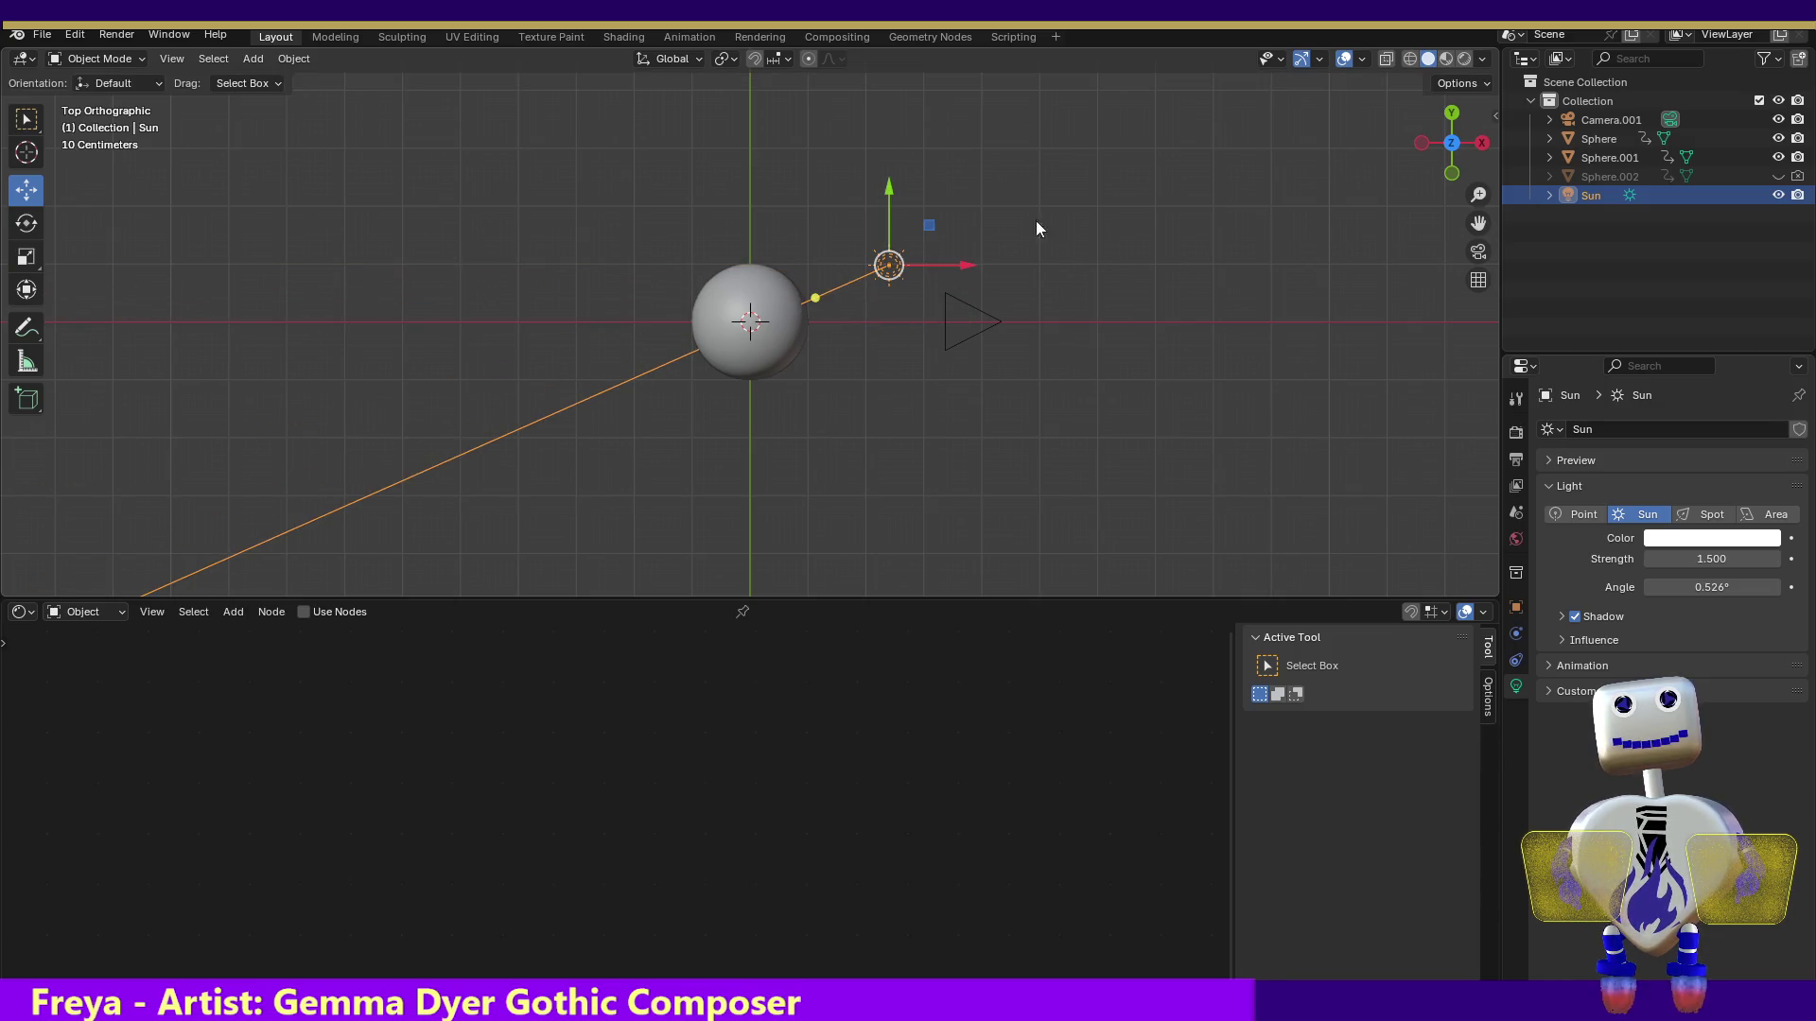
pyautogui.click(76, 36)
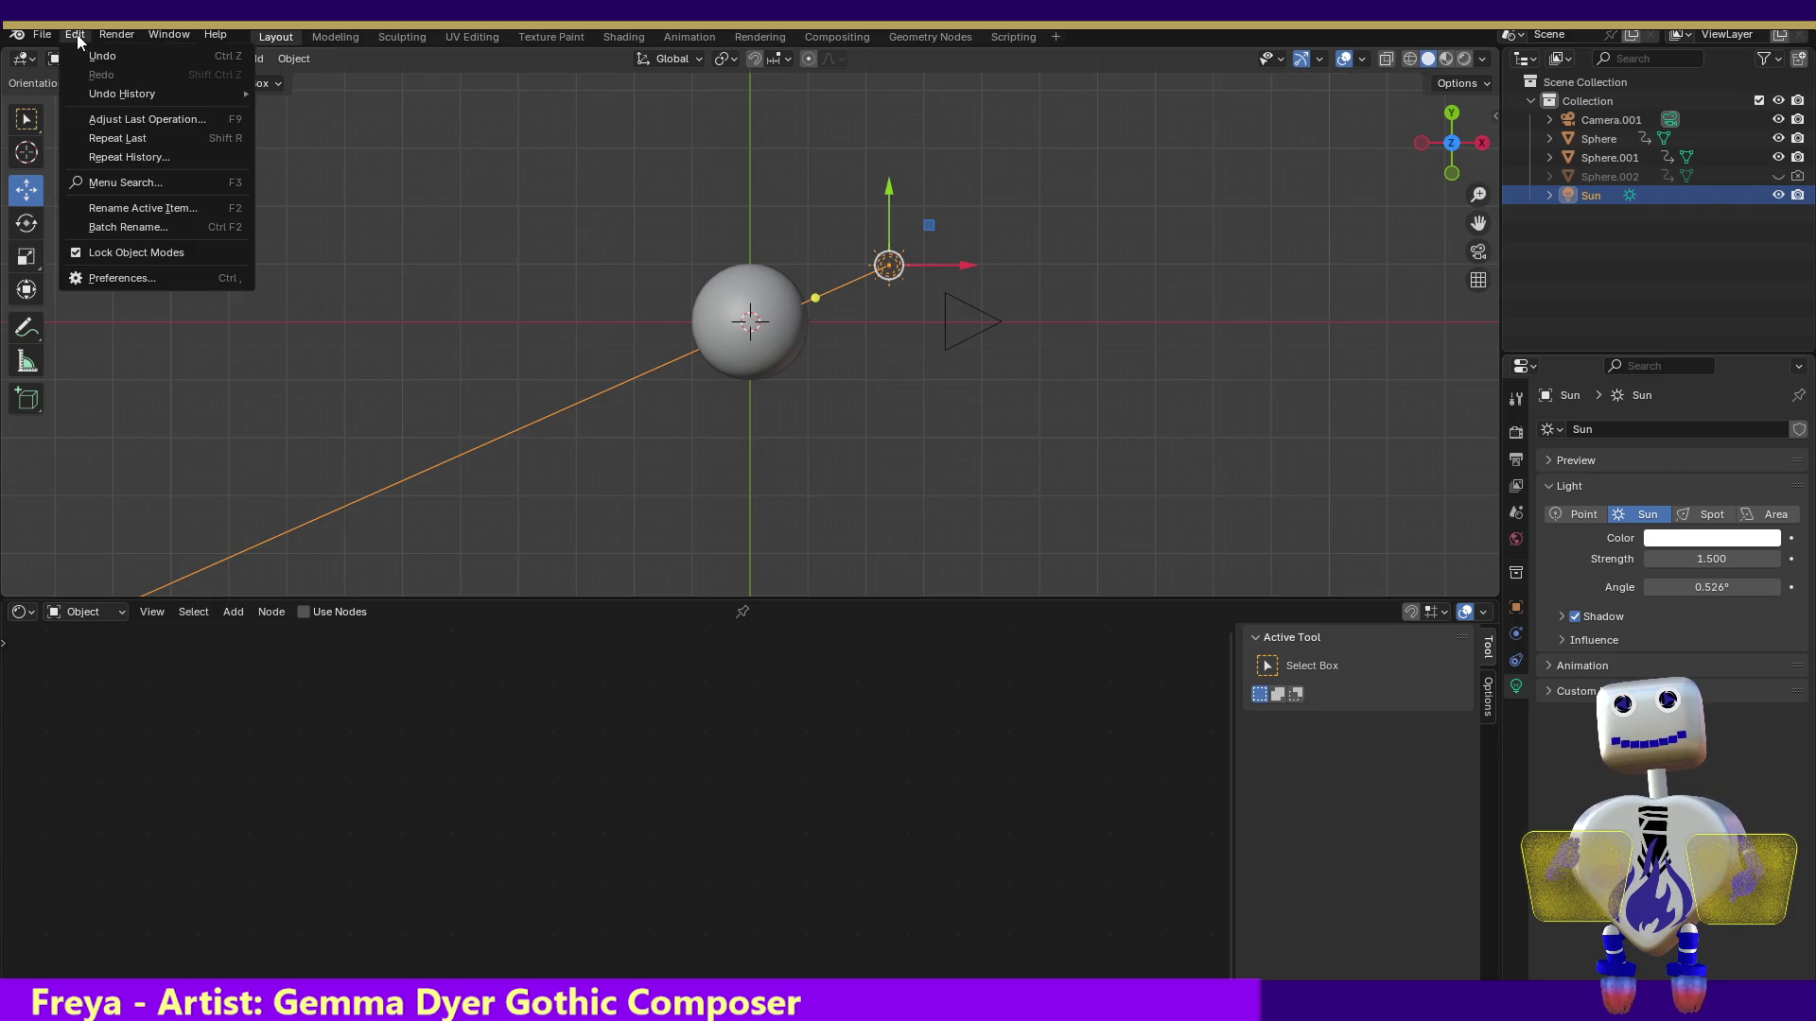
pyautogui.click(223, 59)
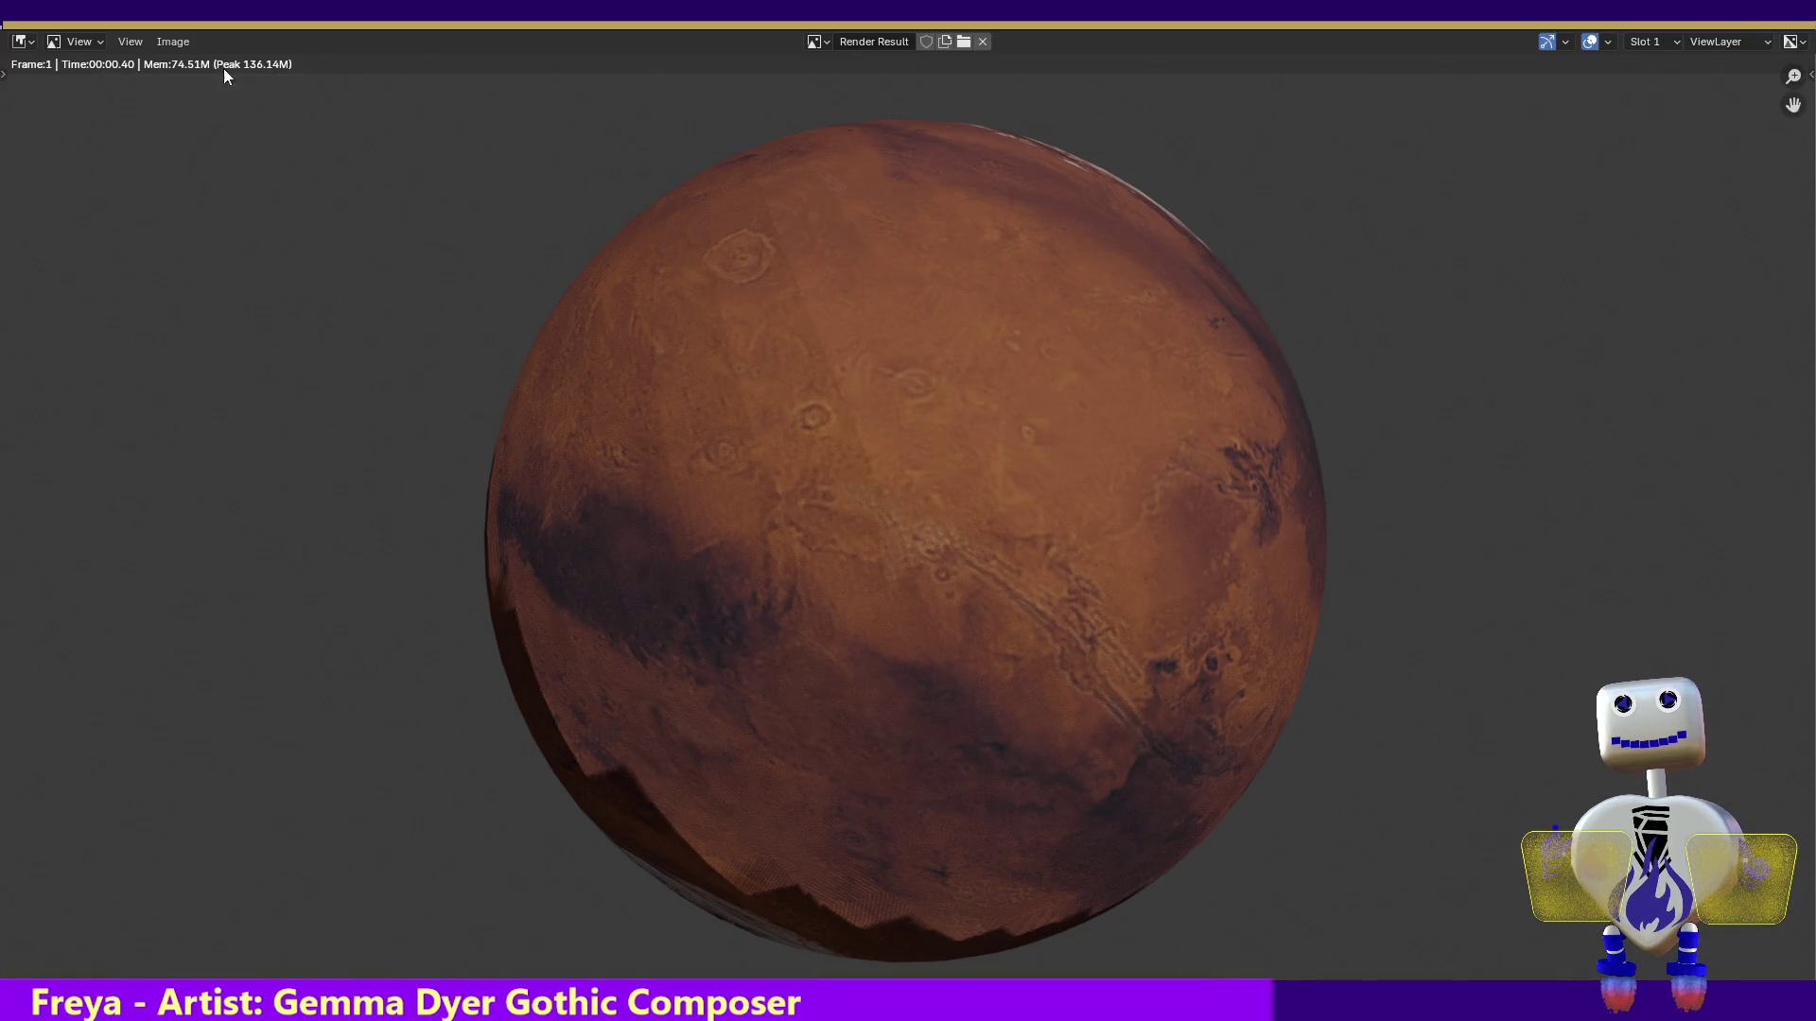
pyautogui.click(1790, 33)
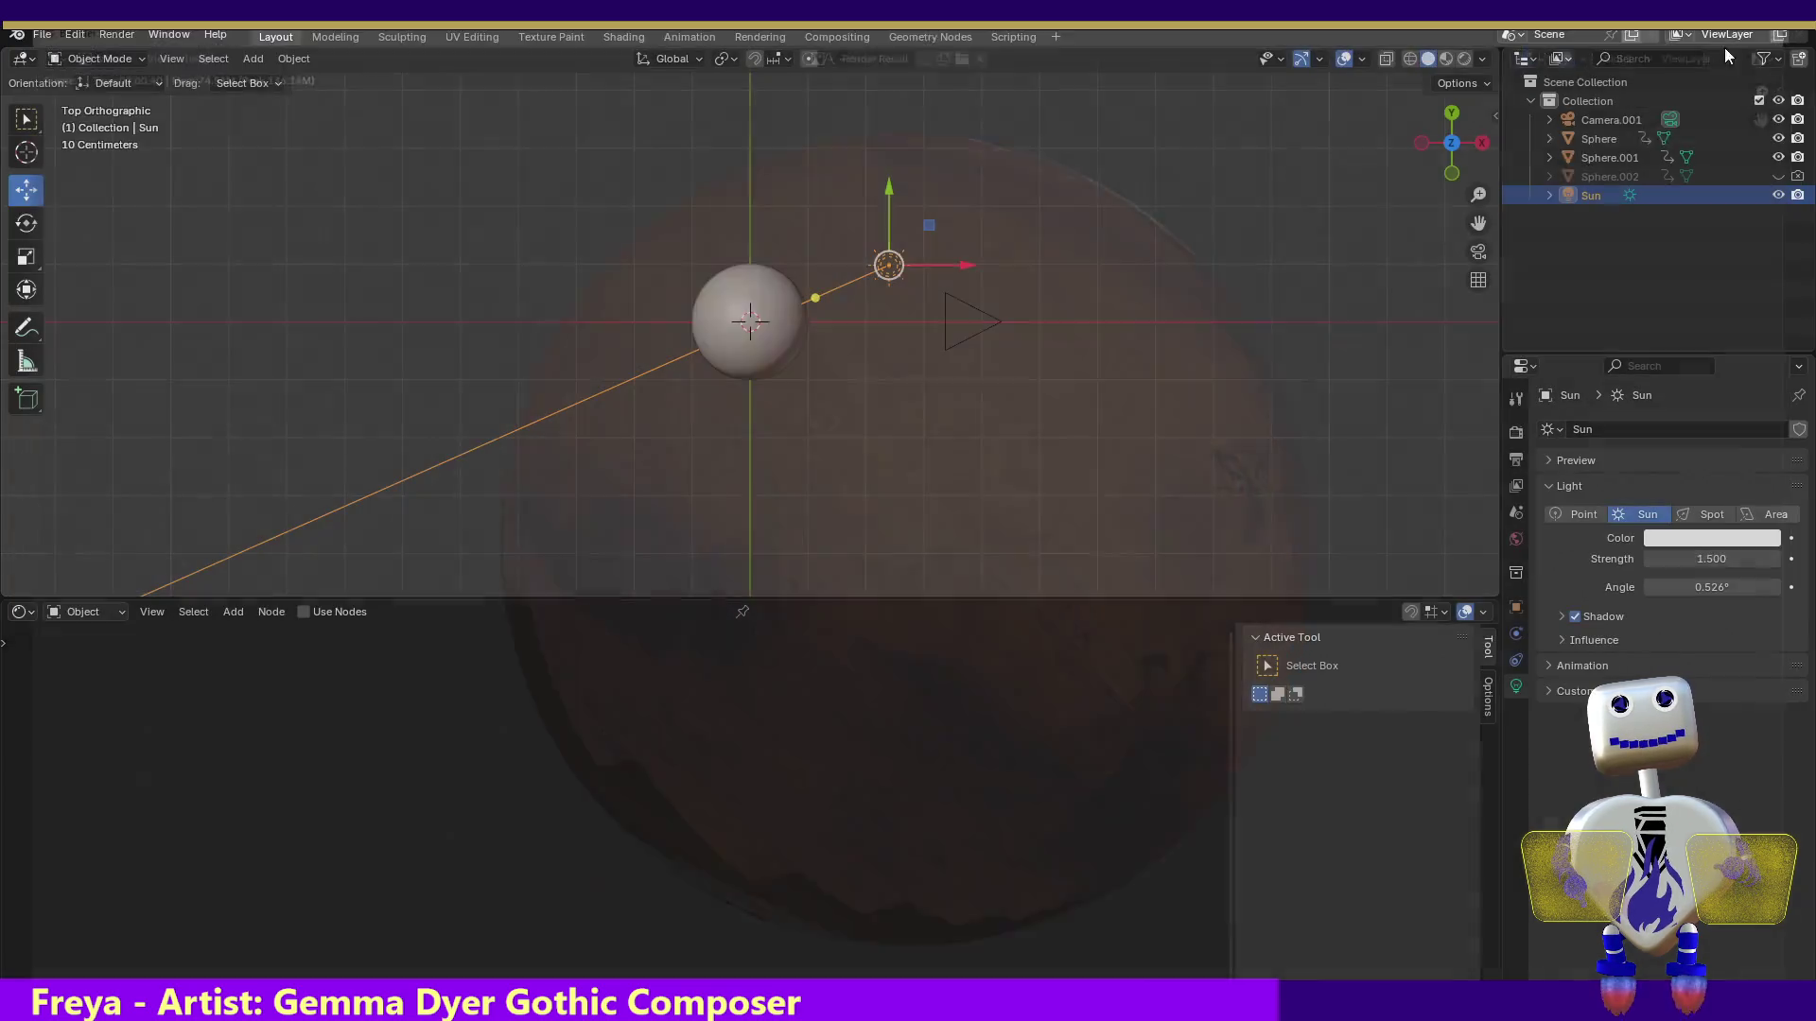
# From the back view, lower the Sun to sphere height, level its light, and test render
pyautogui.click(1454, 114)
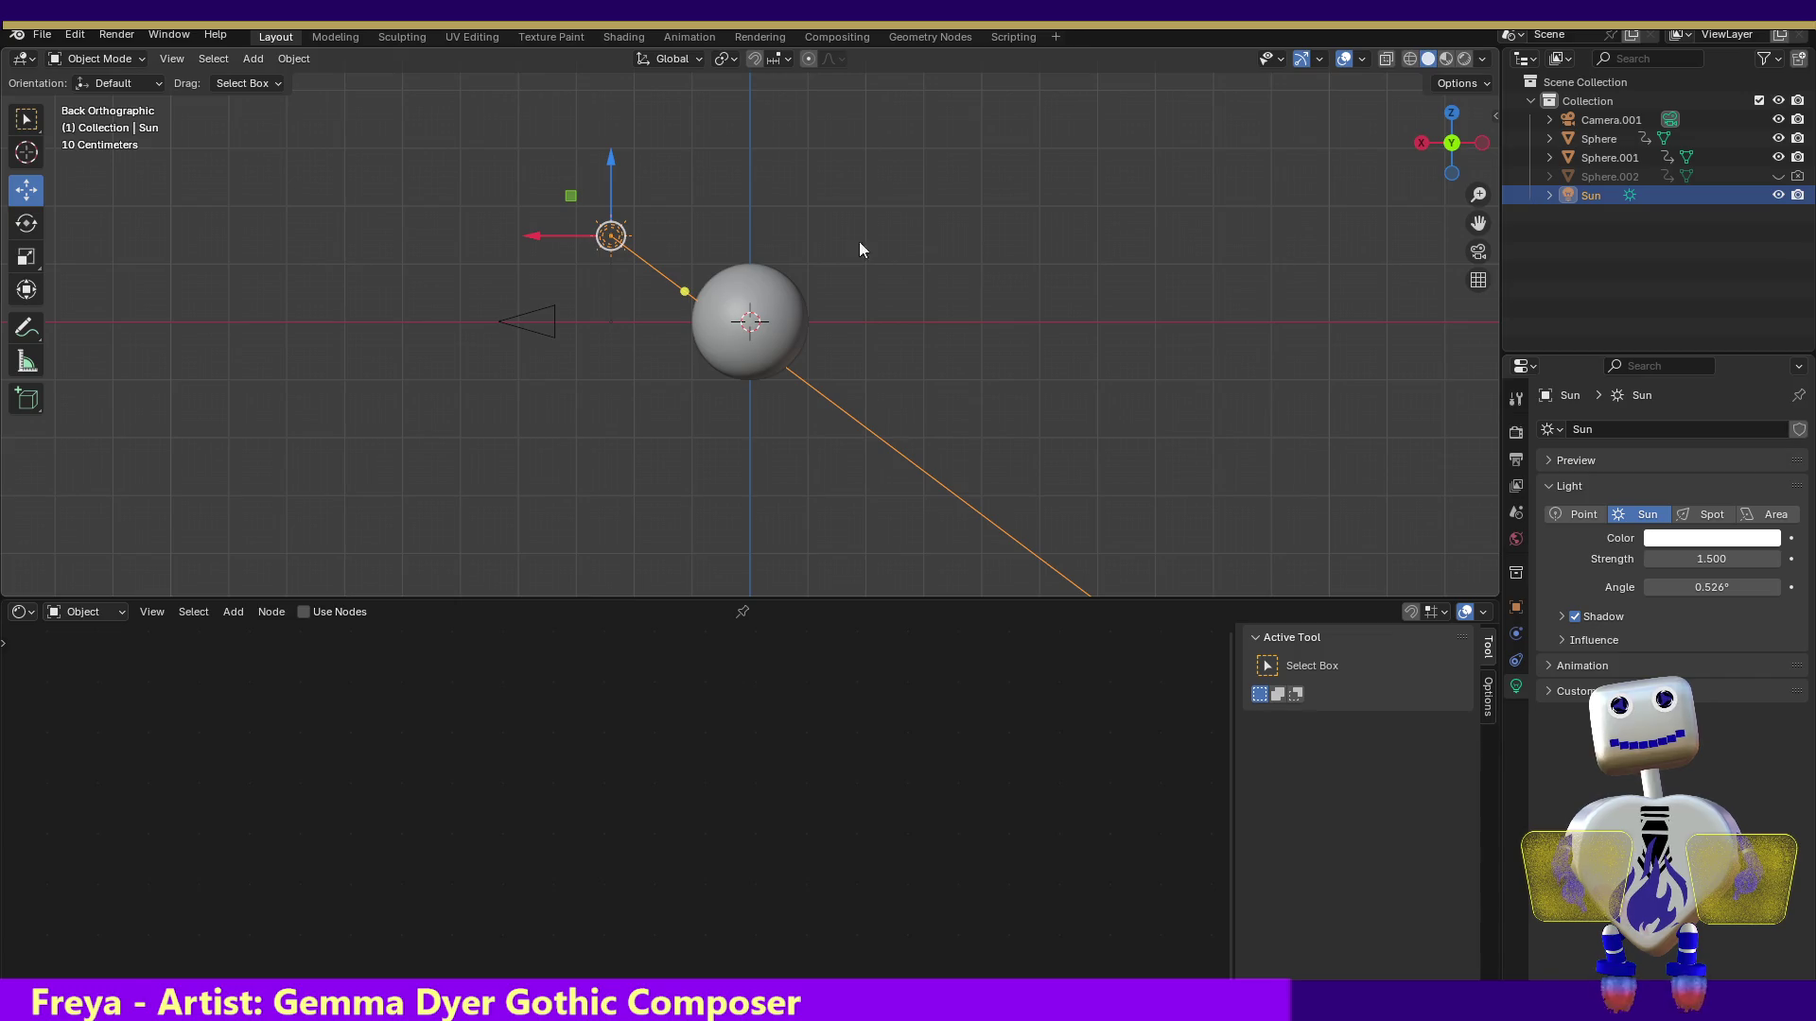
pyautogui.moveTo(611, 170); pyautogui.dragTo(608, 265)
pyautogui.moveTo(679, 364); pyautogui.dragTo(707, 319)
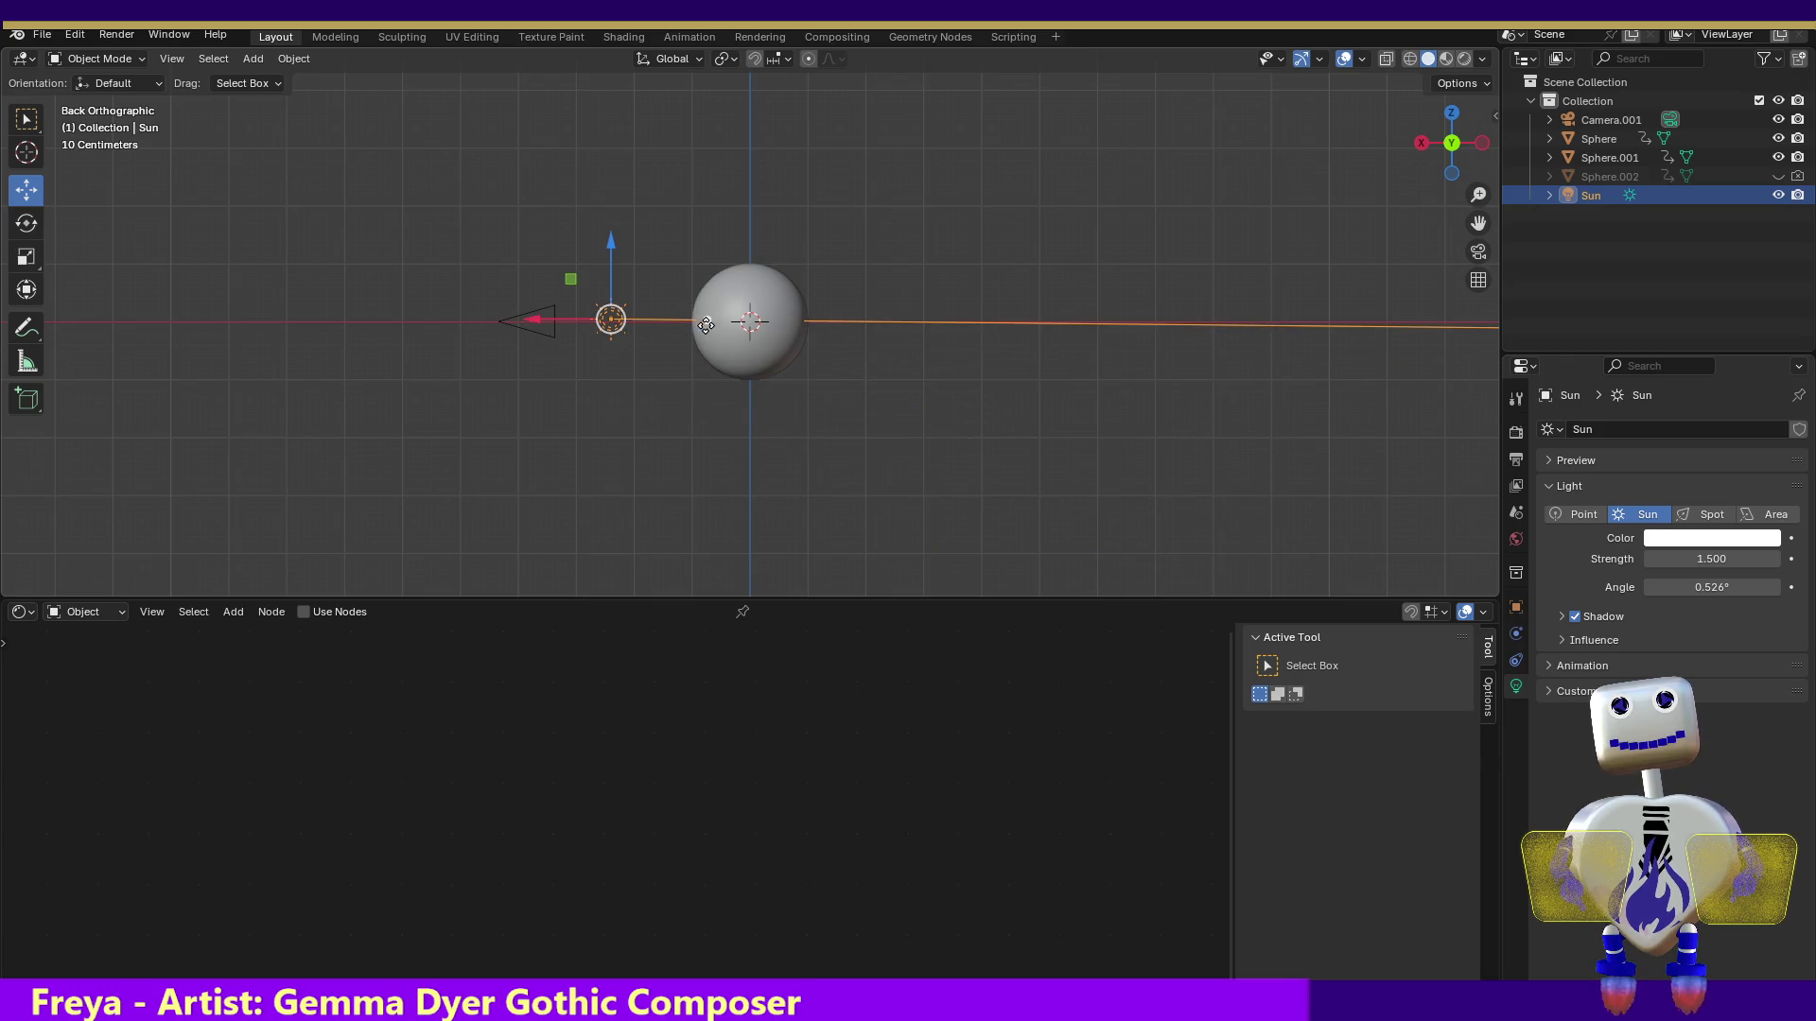
pyautogui.click(121, 38)
pyautogui.click(125, 57)
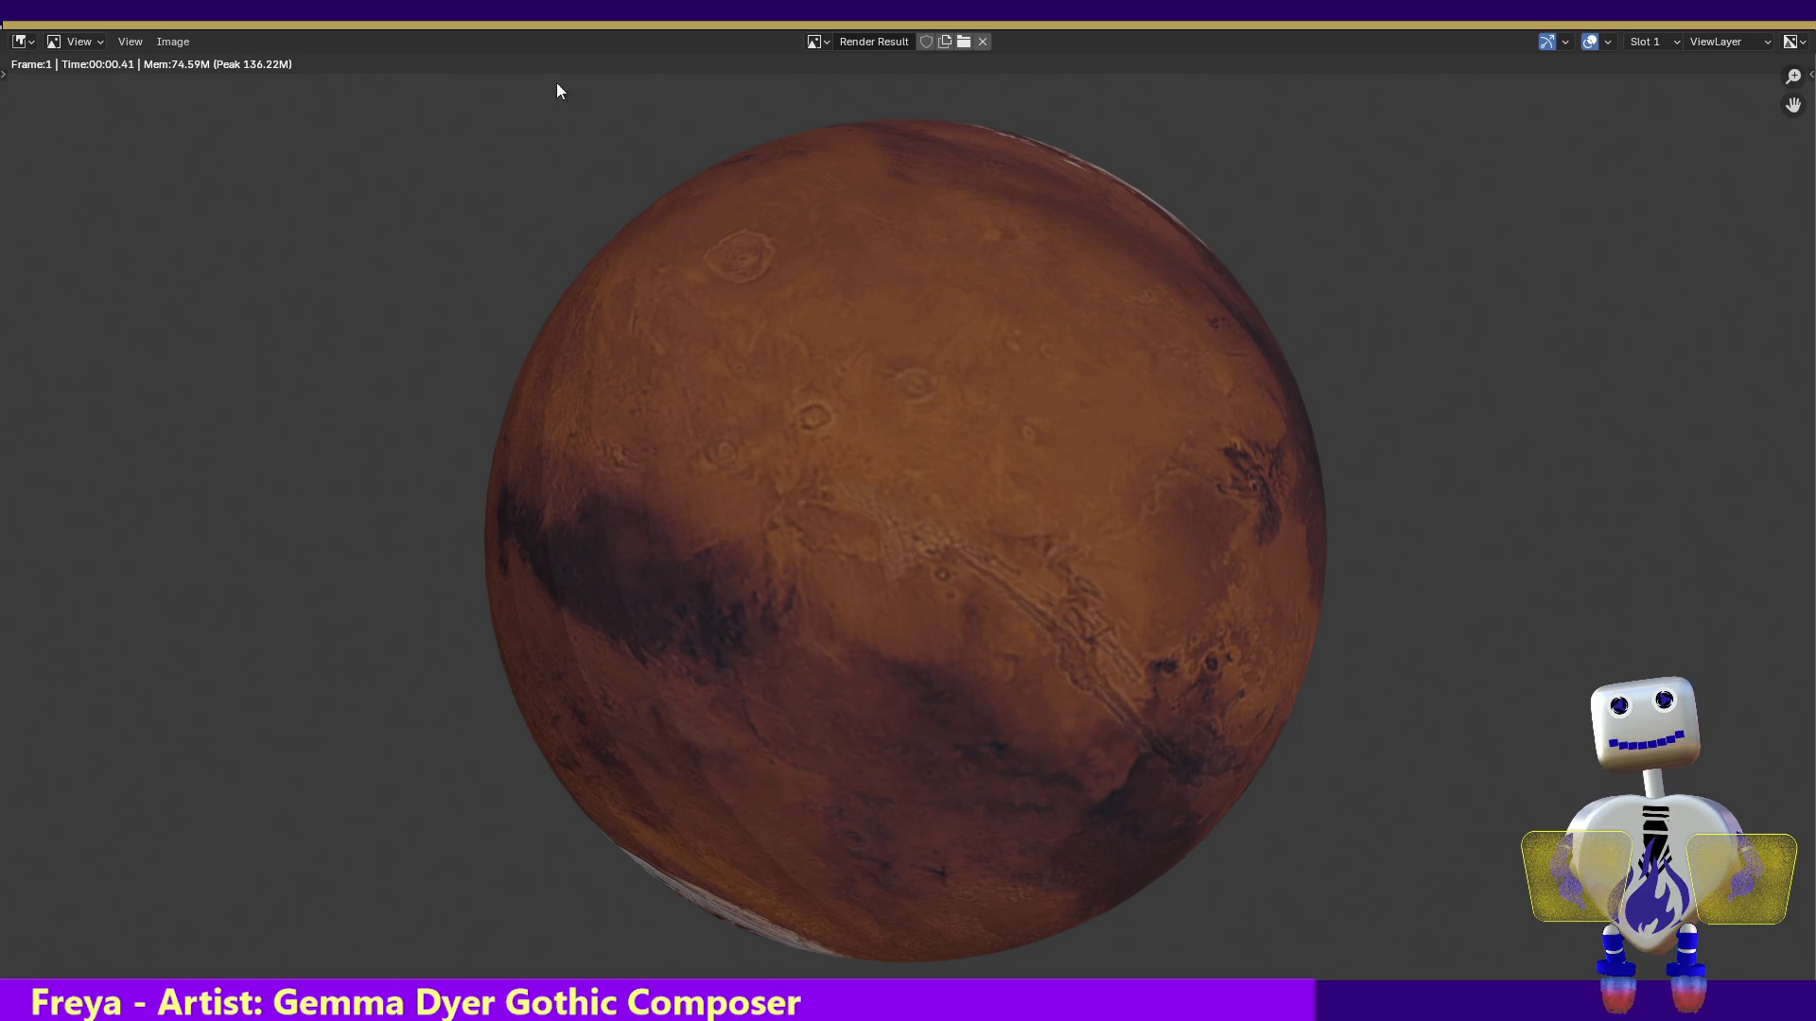
pyautogui.press('Escape')
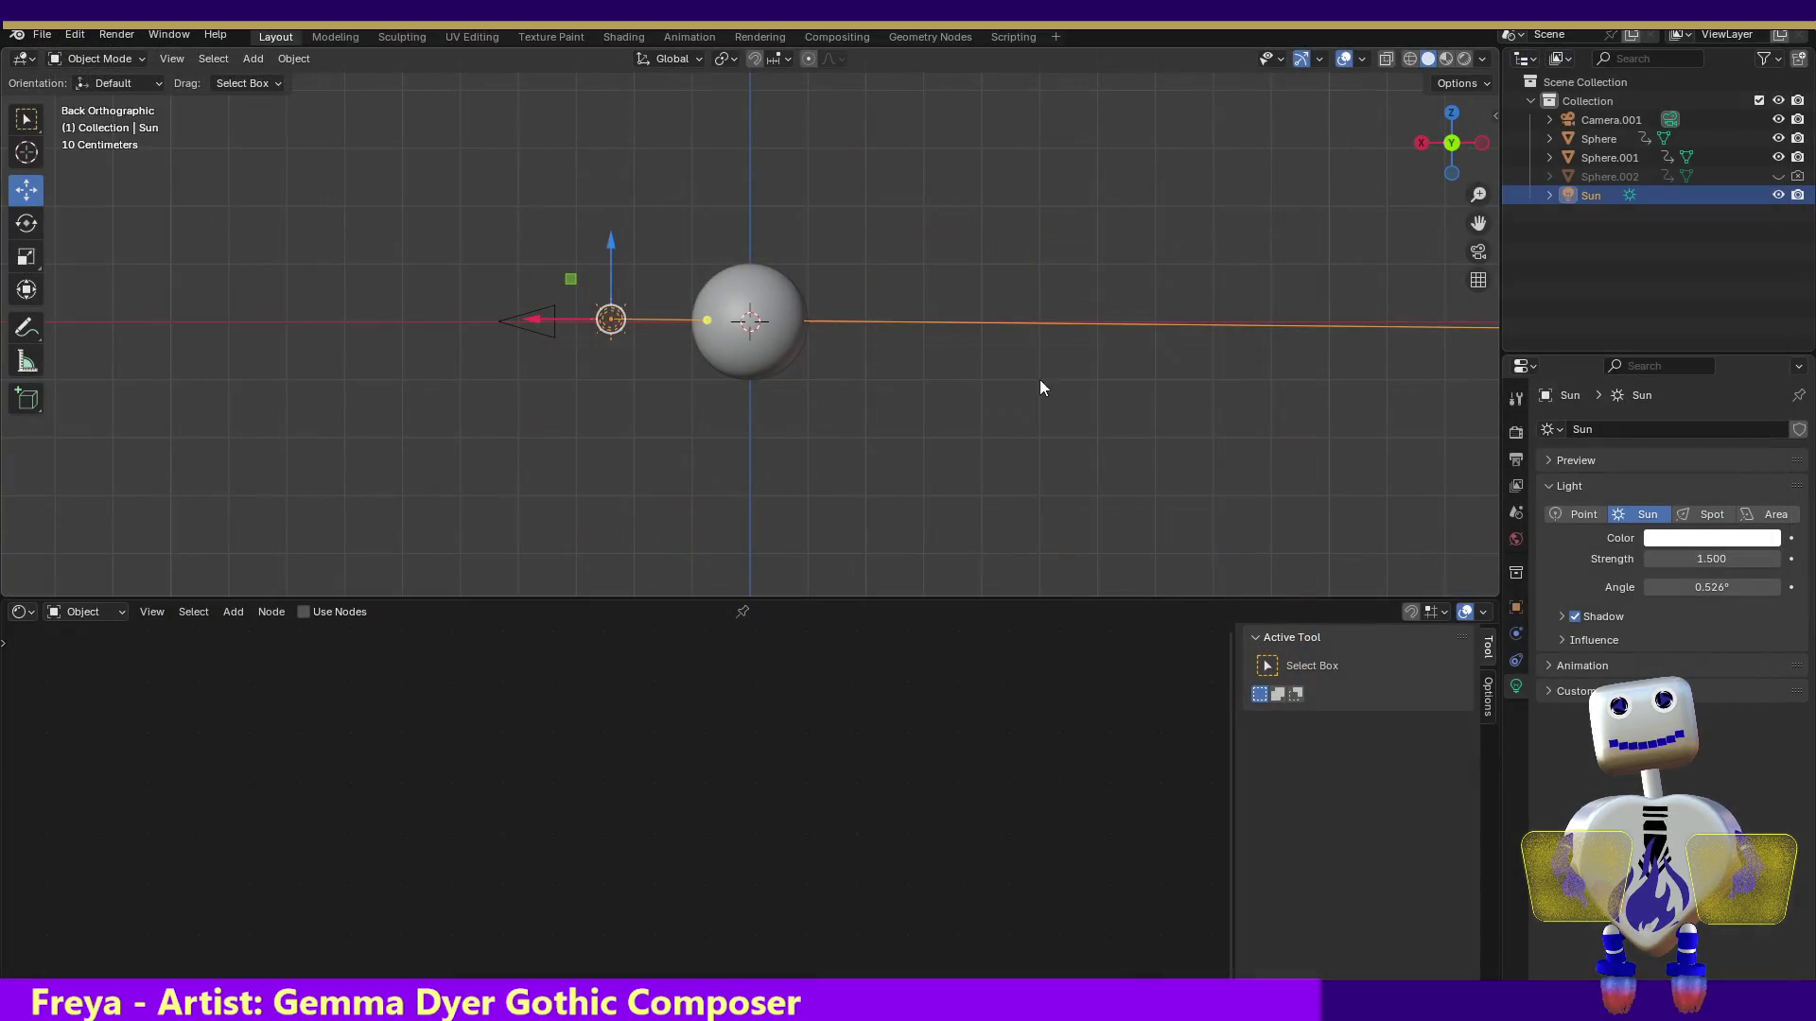
# Raise the Sun slightly, tilt its light down across the sphere, and test render
pyautogui.click(1444, 175)
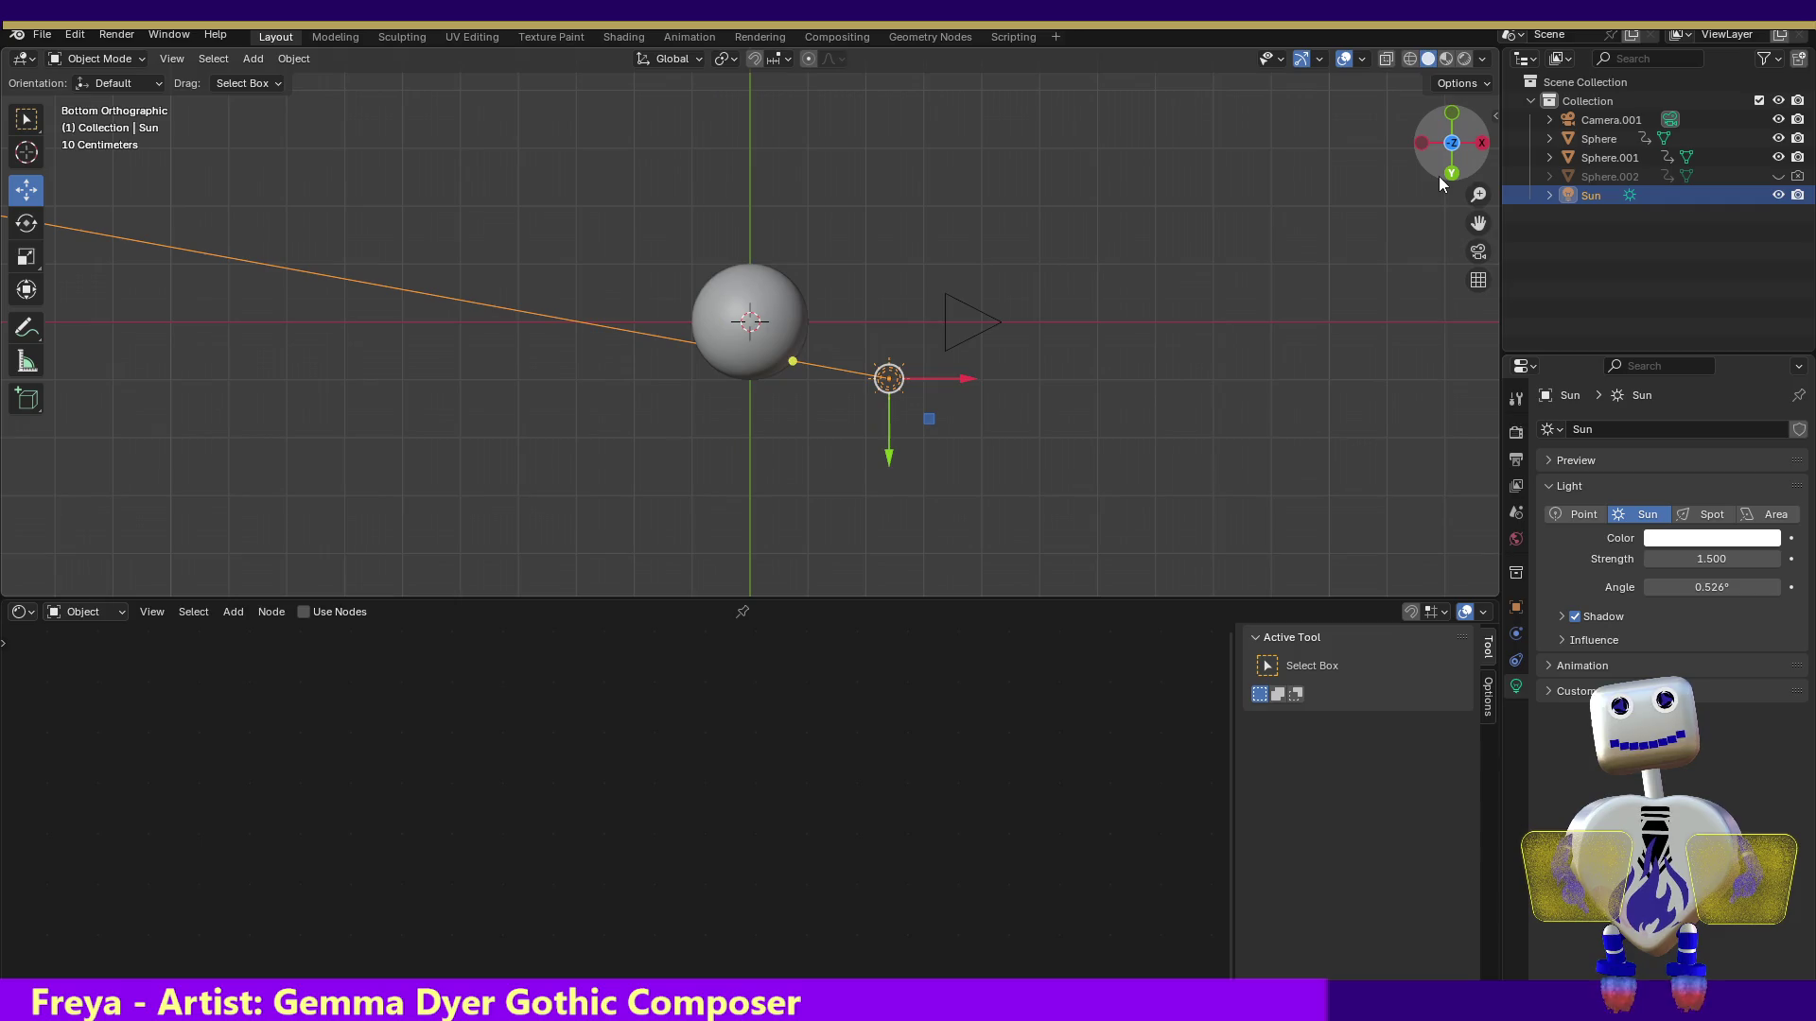
pyautogui.click(1439, 177)
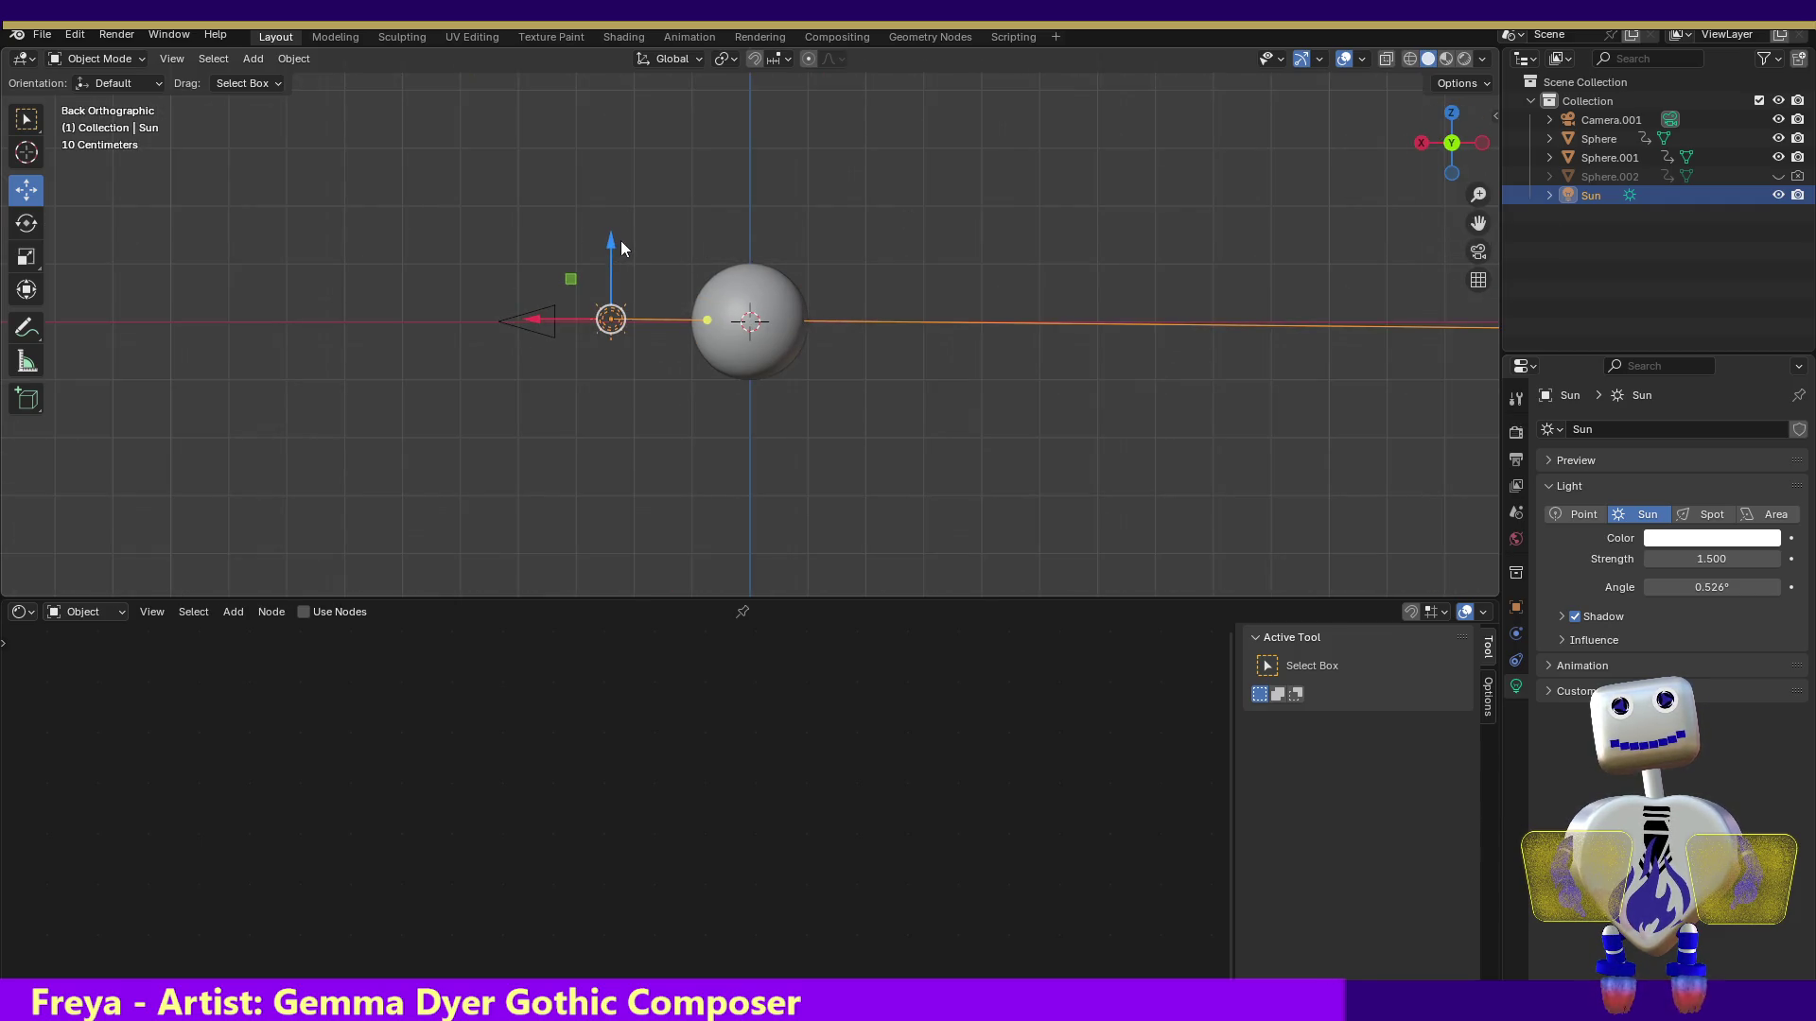
pyautogui.moveTo(605, 236); pyautogui.dragTo(610, 231)
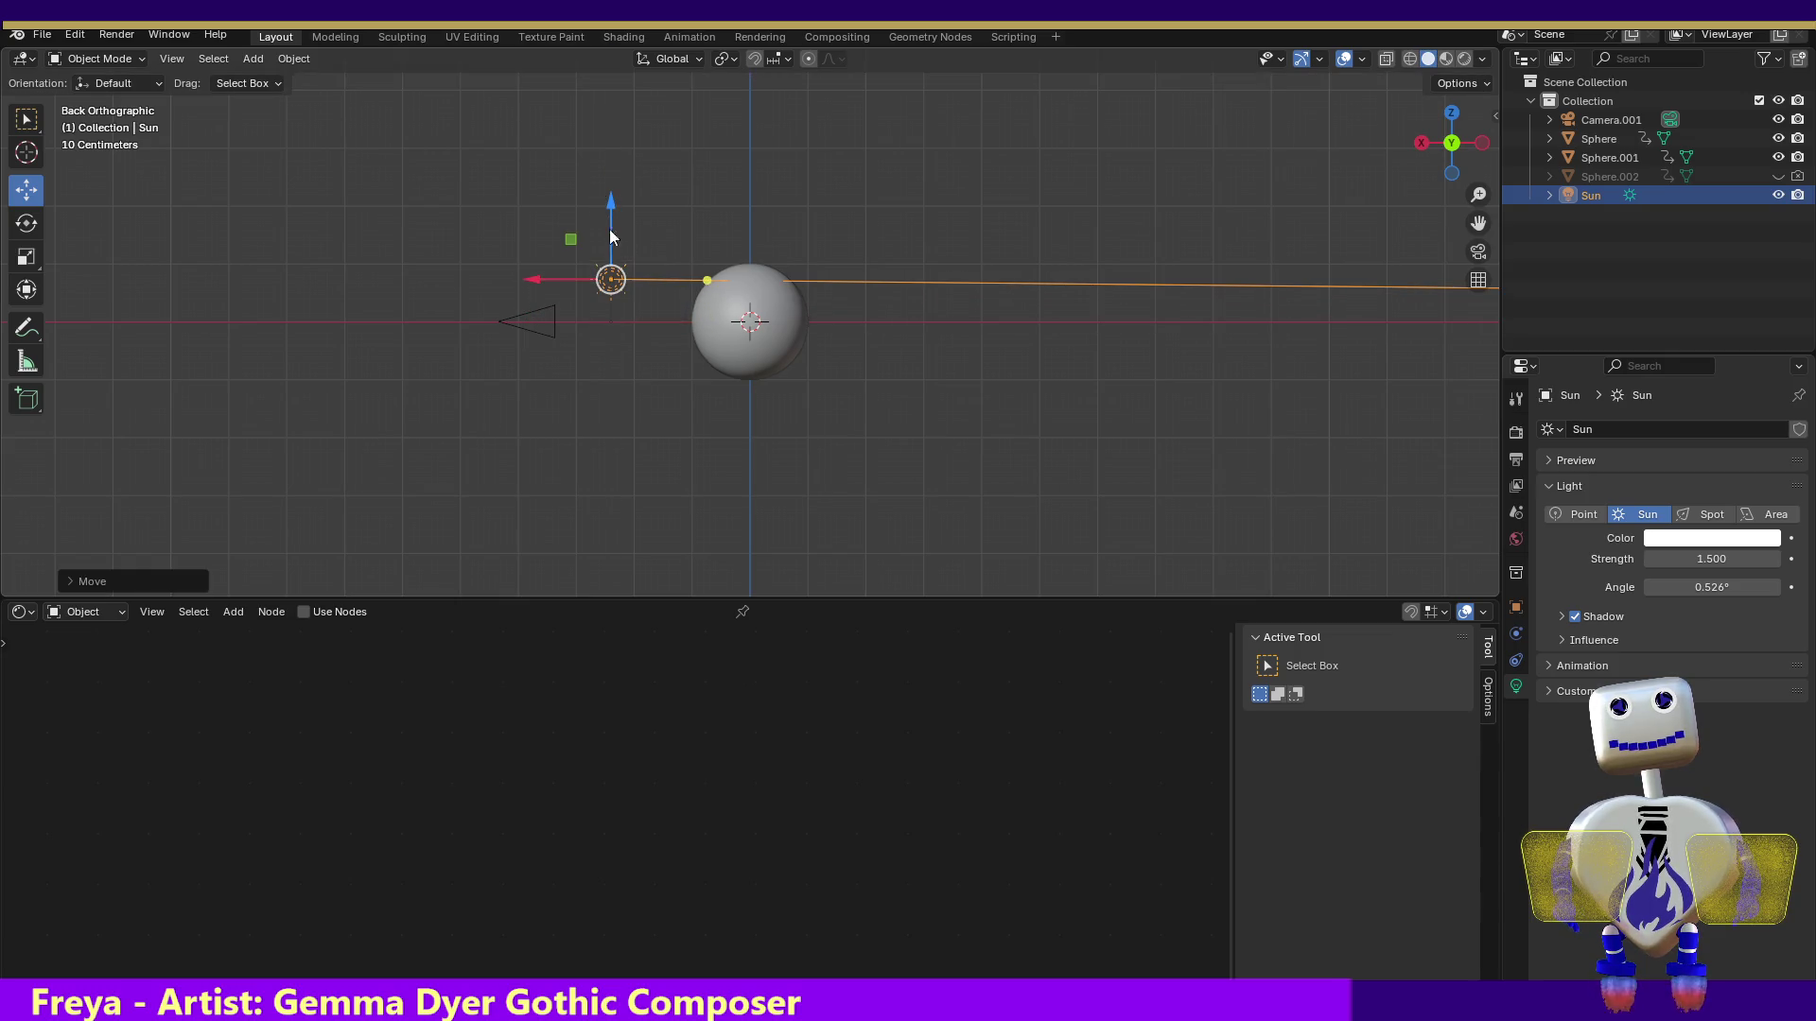
pyautogui.moveTo(706, 272); pyautogui.dragTo(699, 312)
pyautogui.click(75, 35)
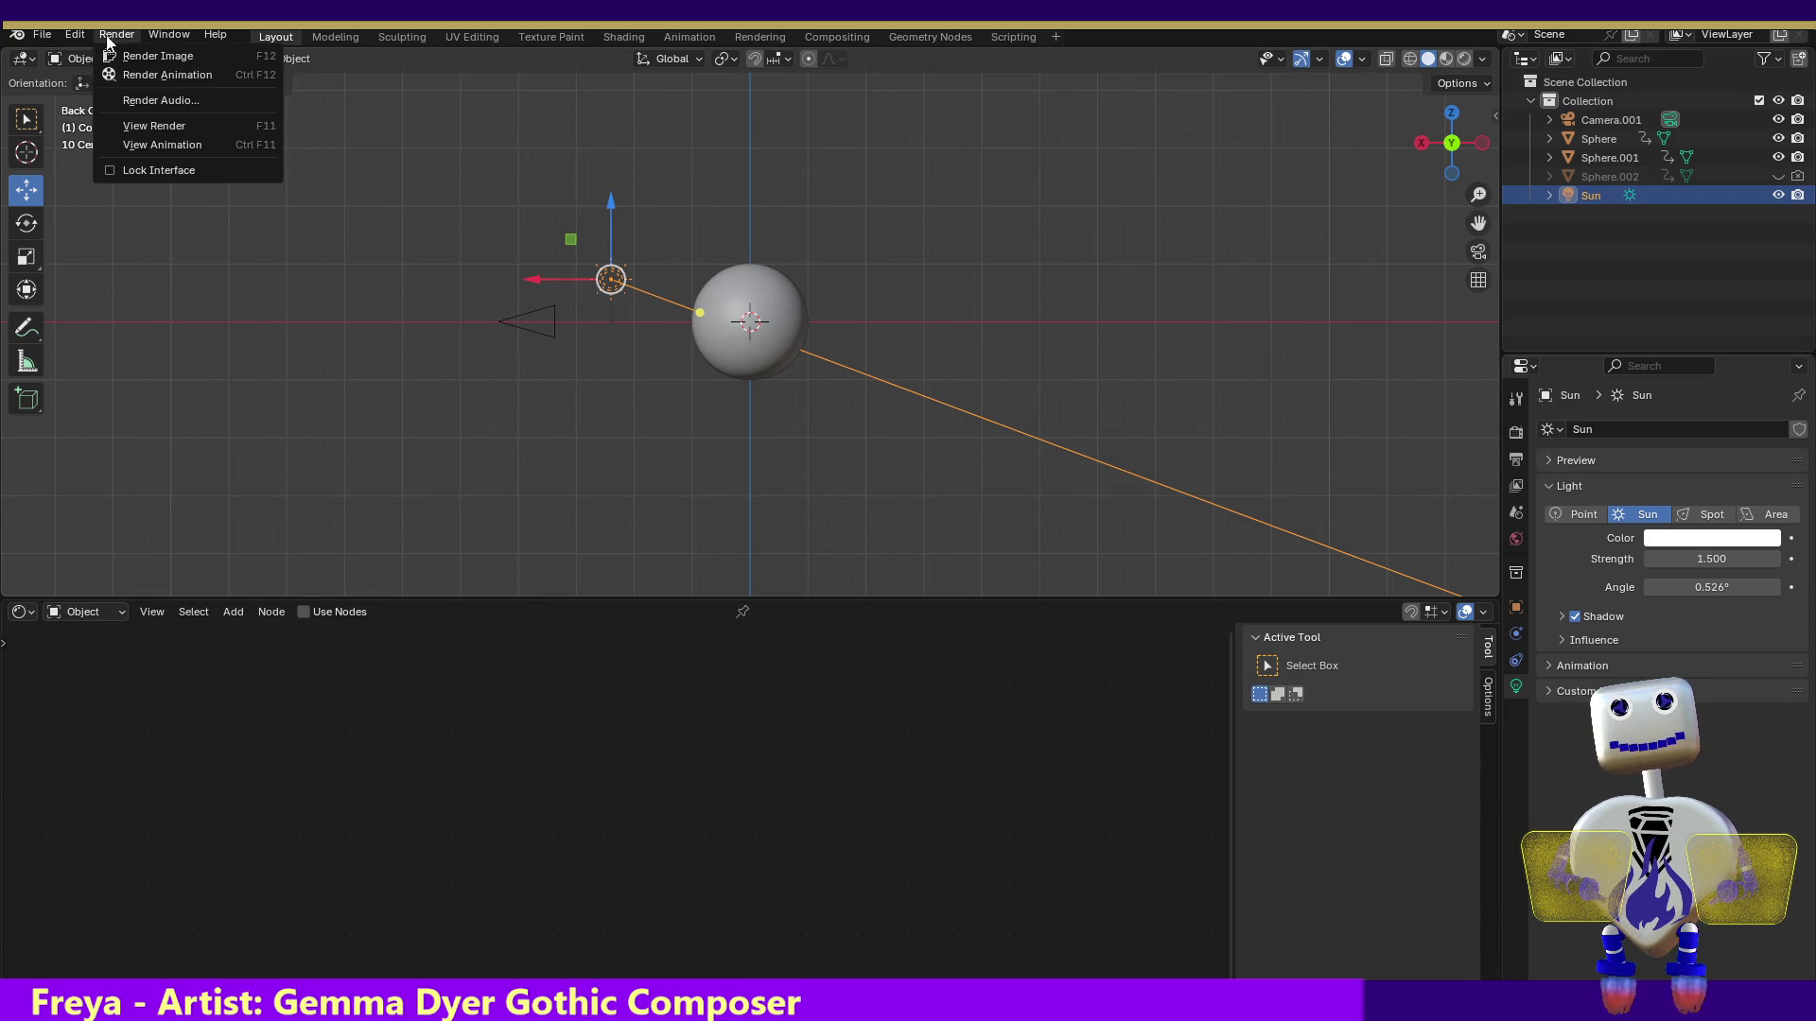
pyautogui.click(130, 58)
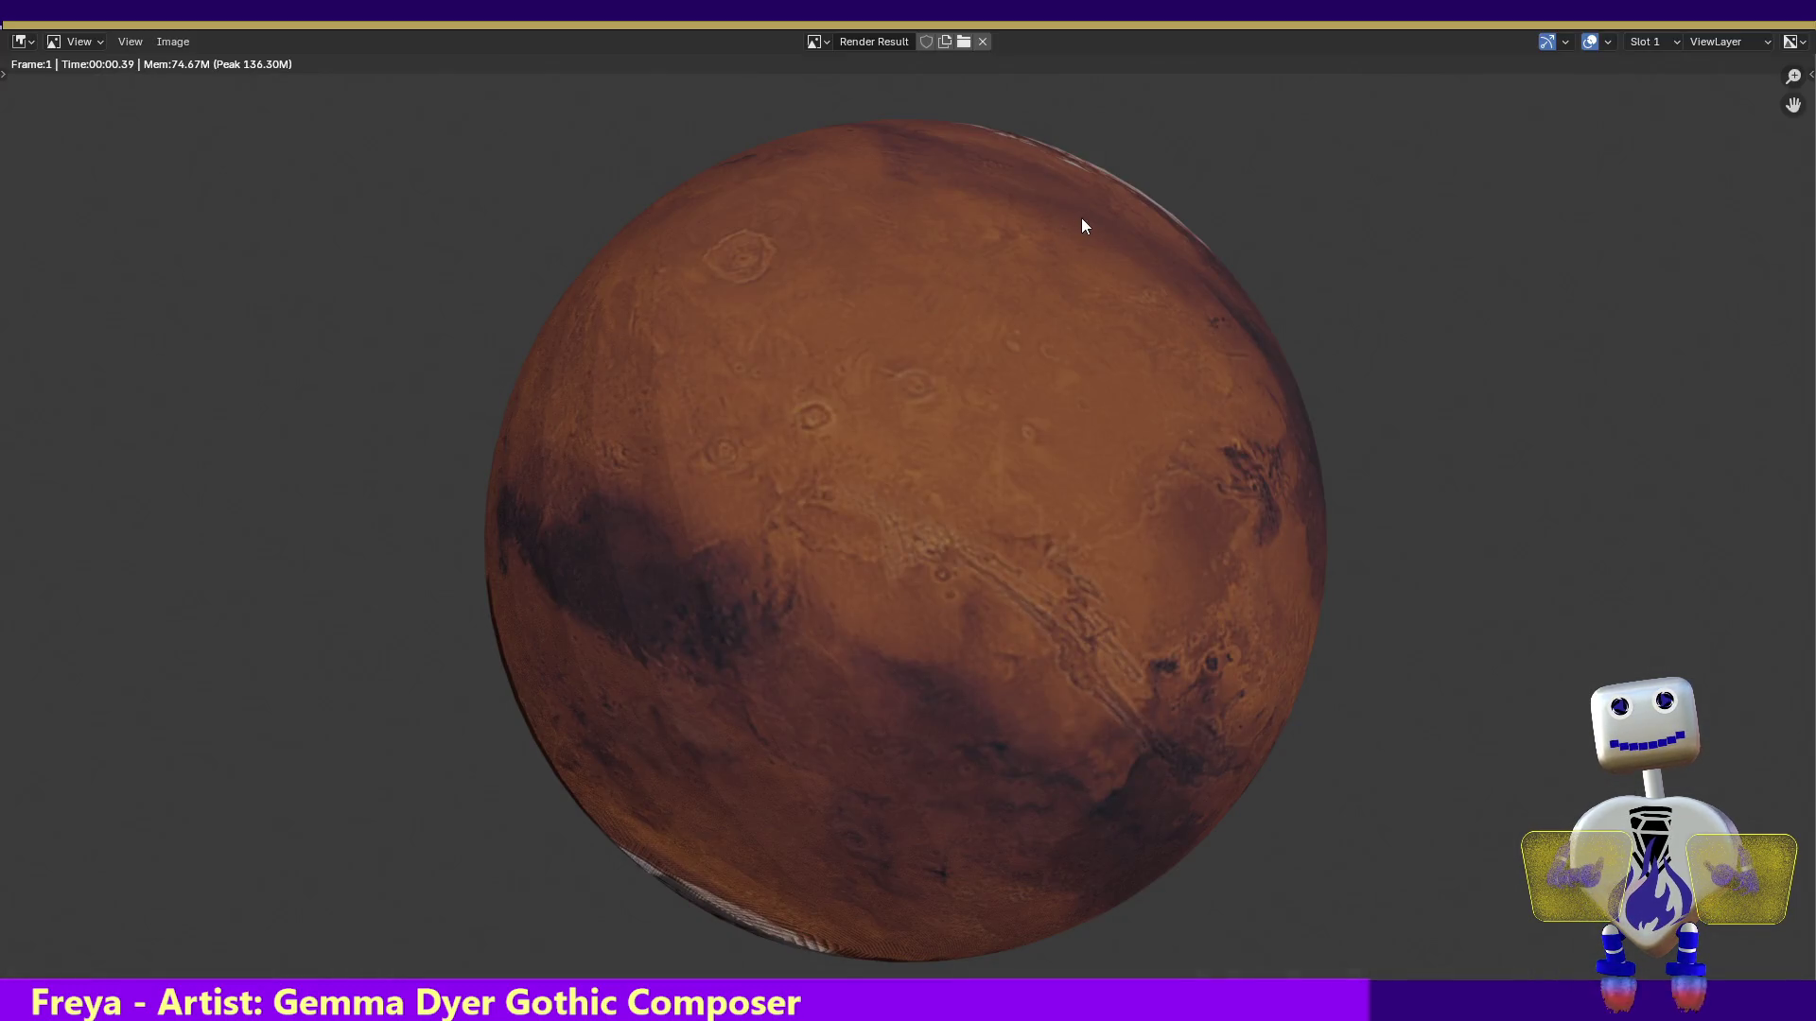
pyautogui.press('Escape')
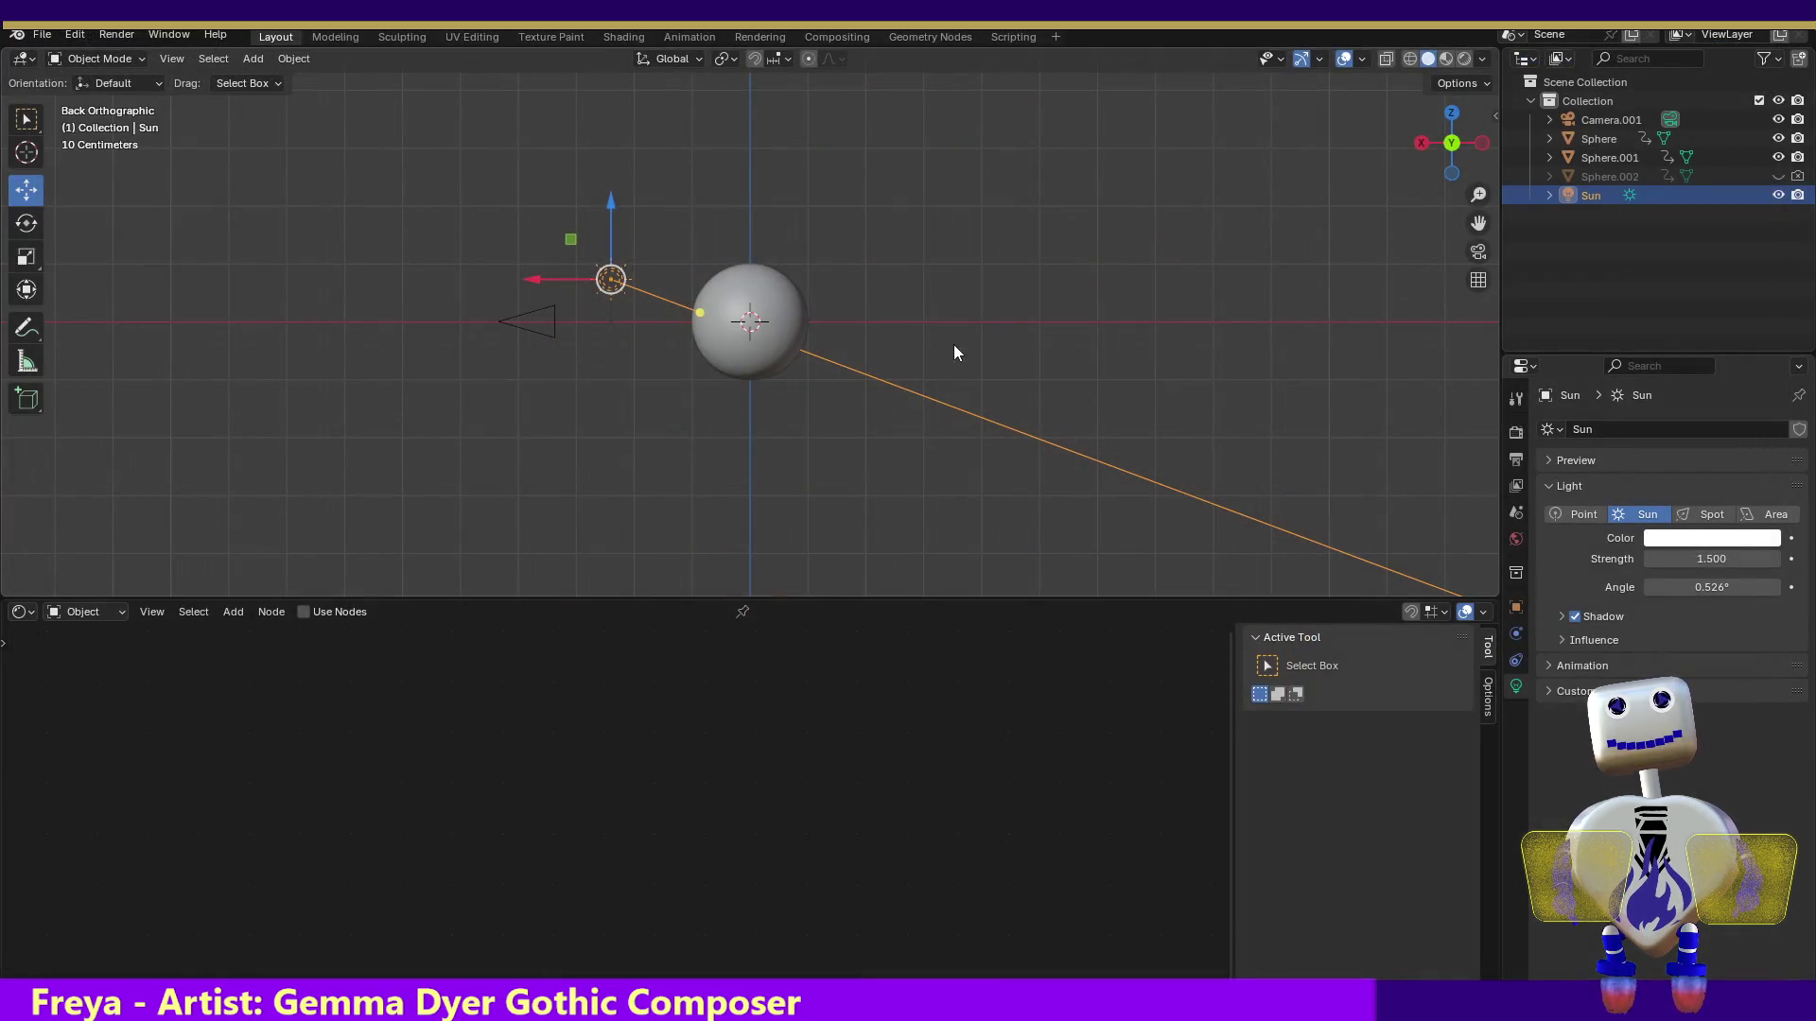
# Shift the Sun sideways along Y and swing it to shine straight down on the planet
pyautogui.click(1453, 115)
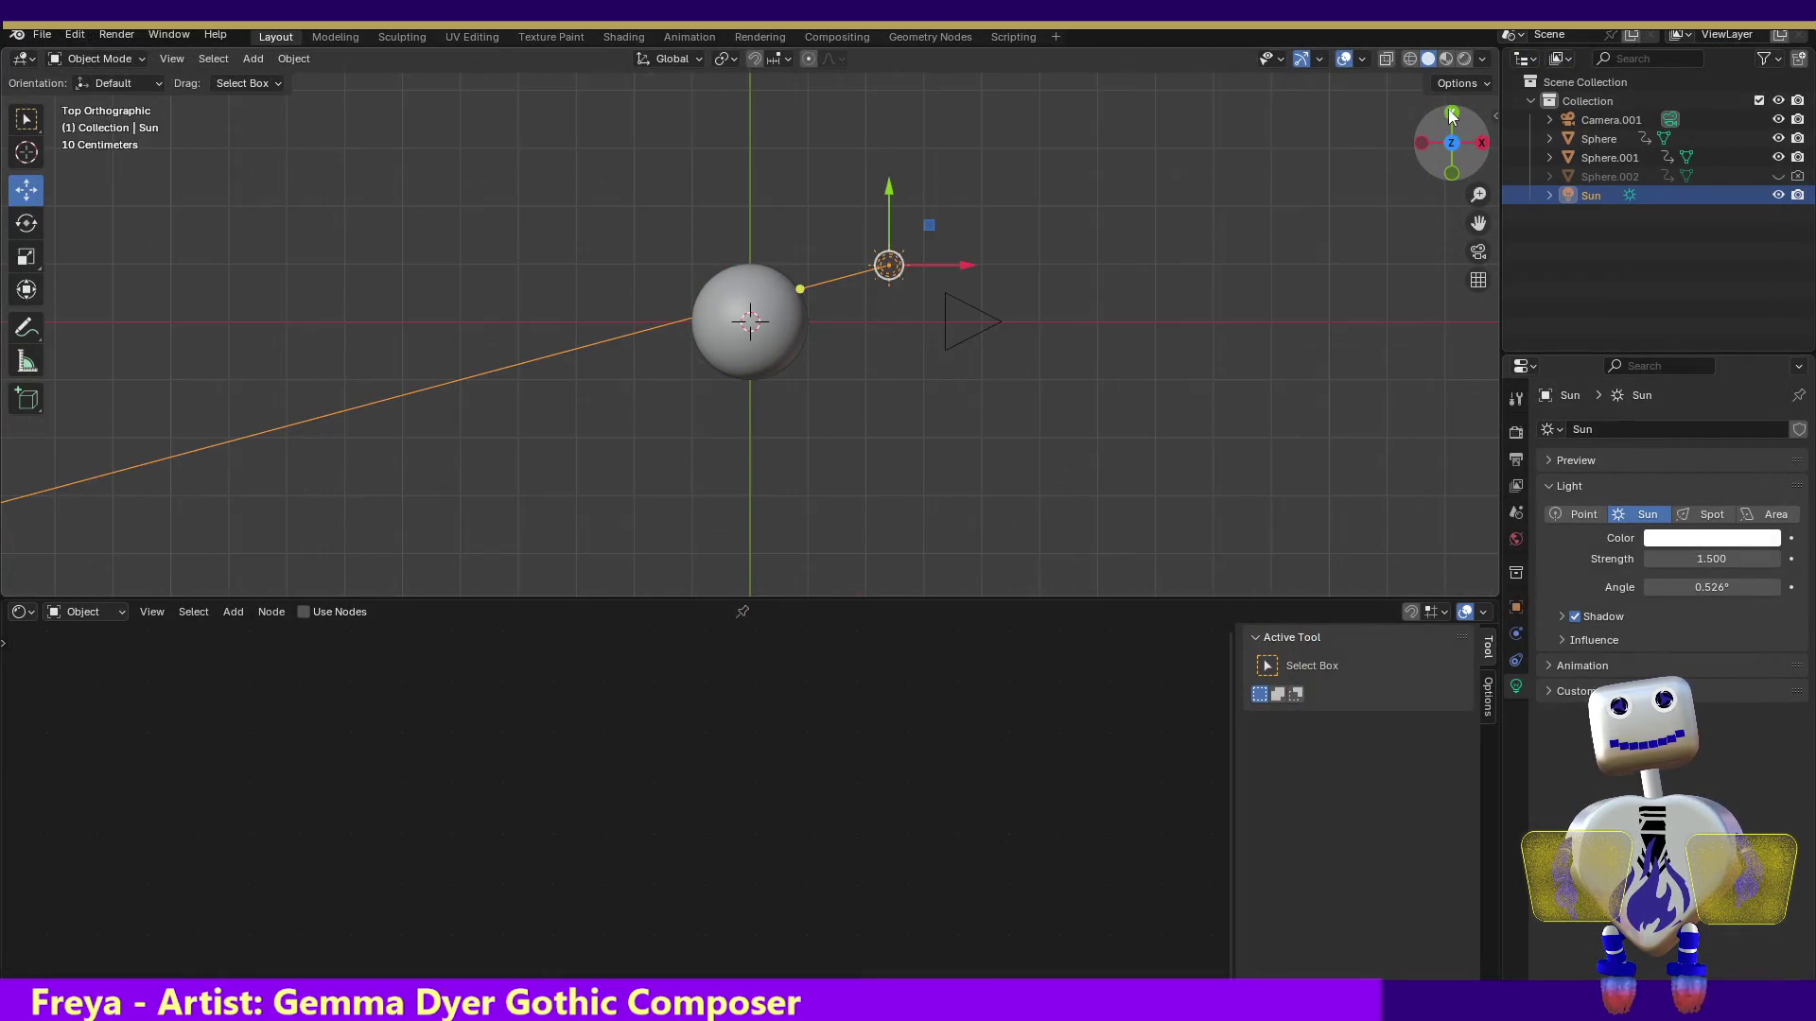
pyautogui.click(1453, 115)
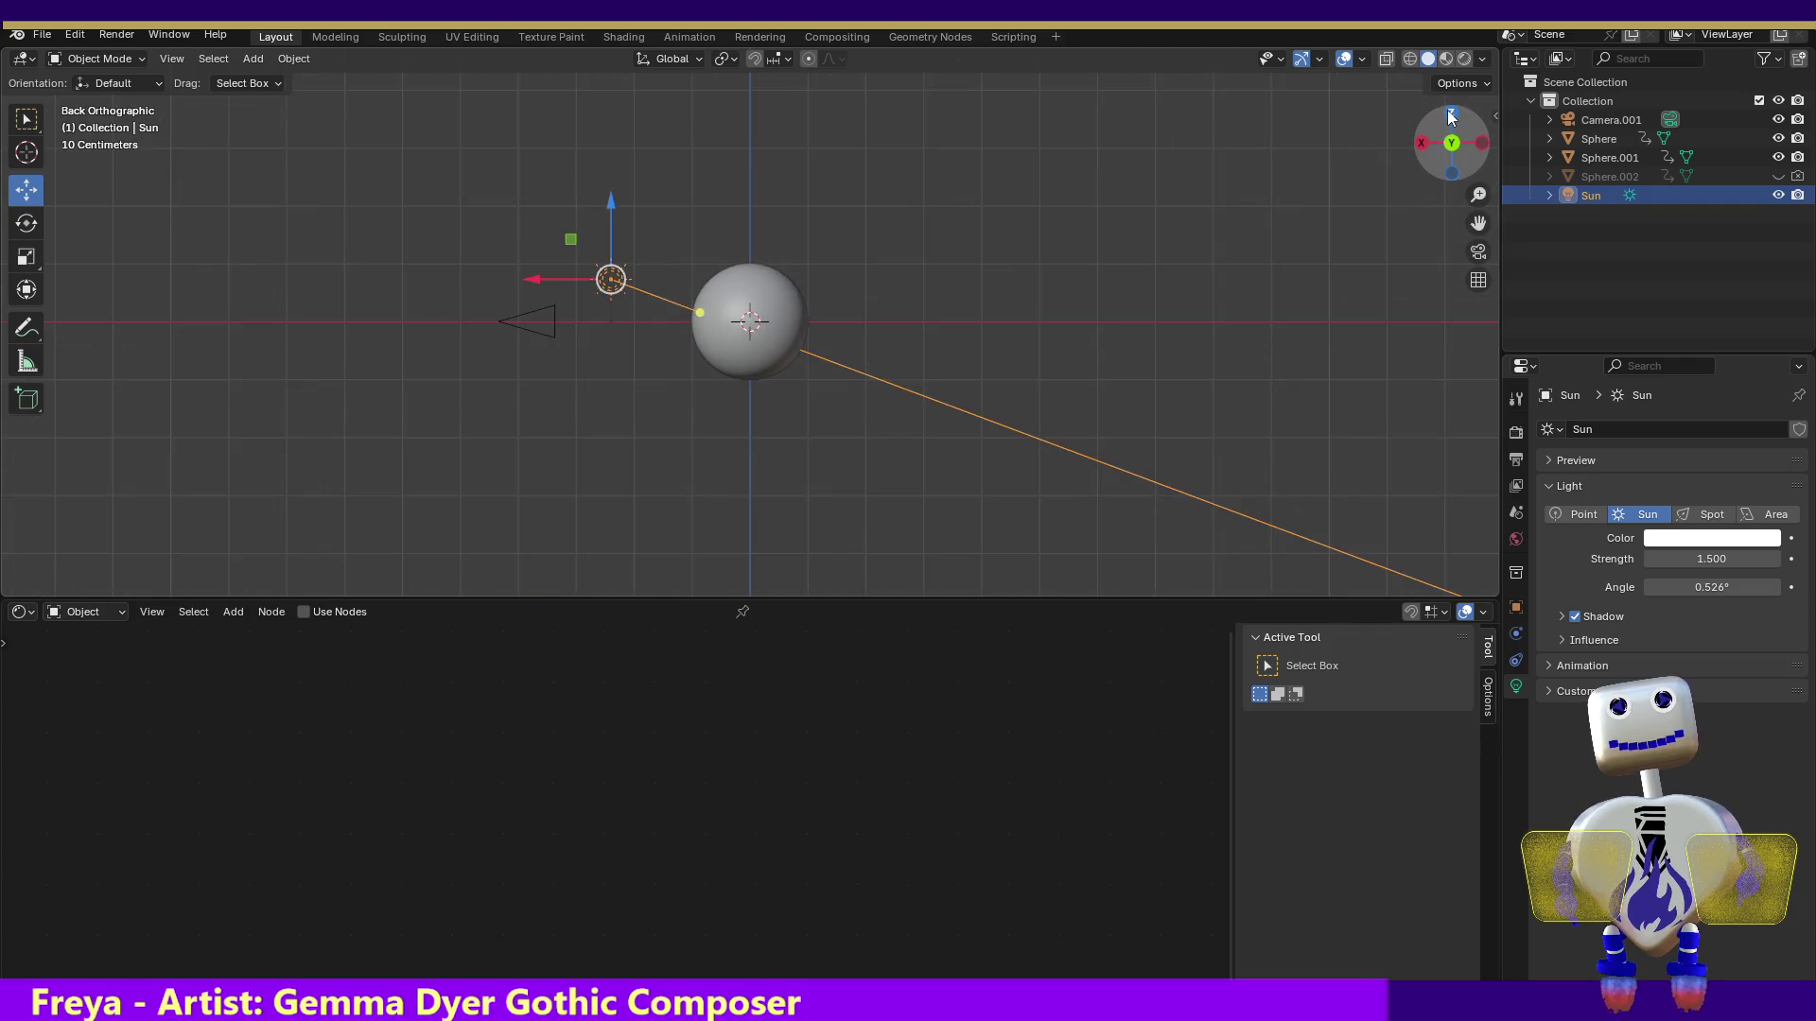
pyautogui.click(1419, 143)
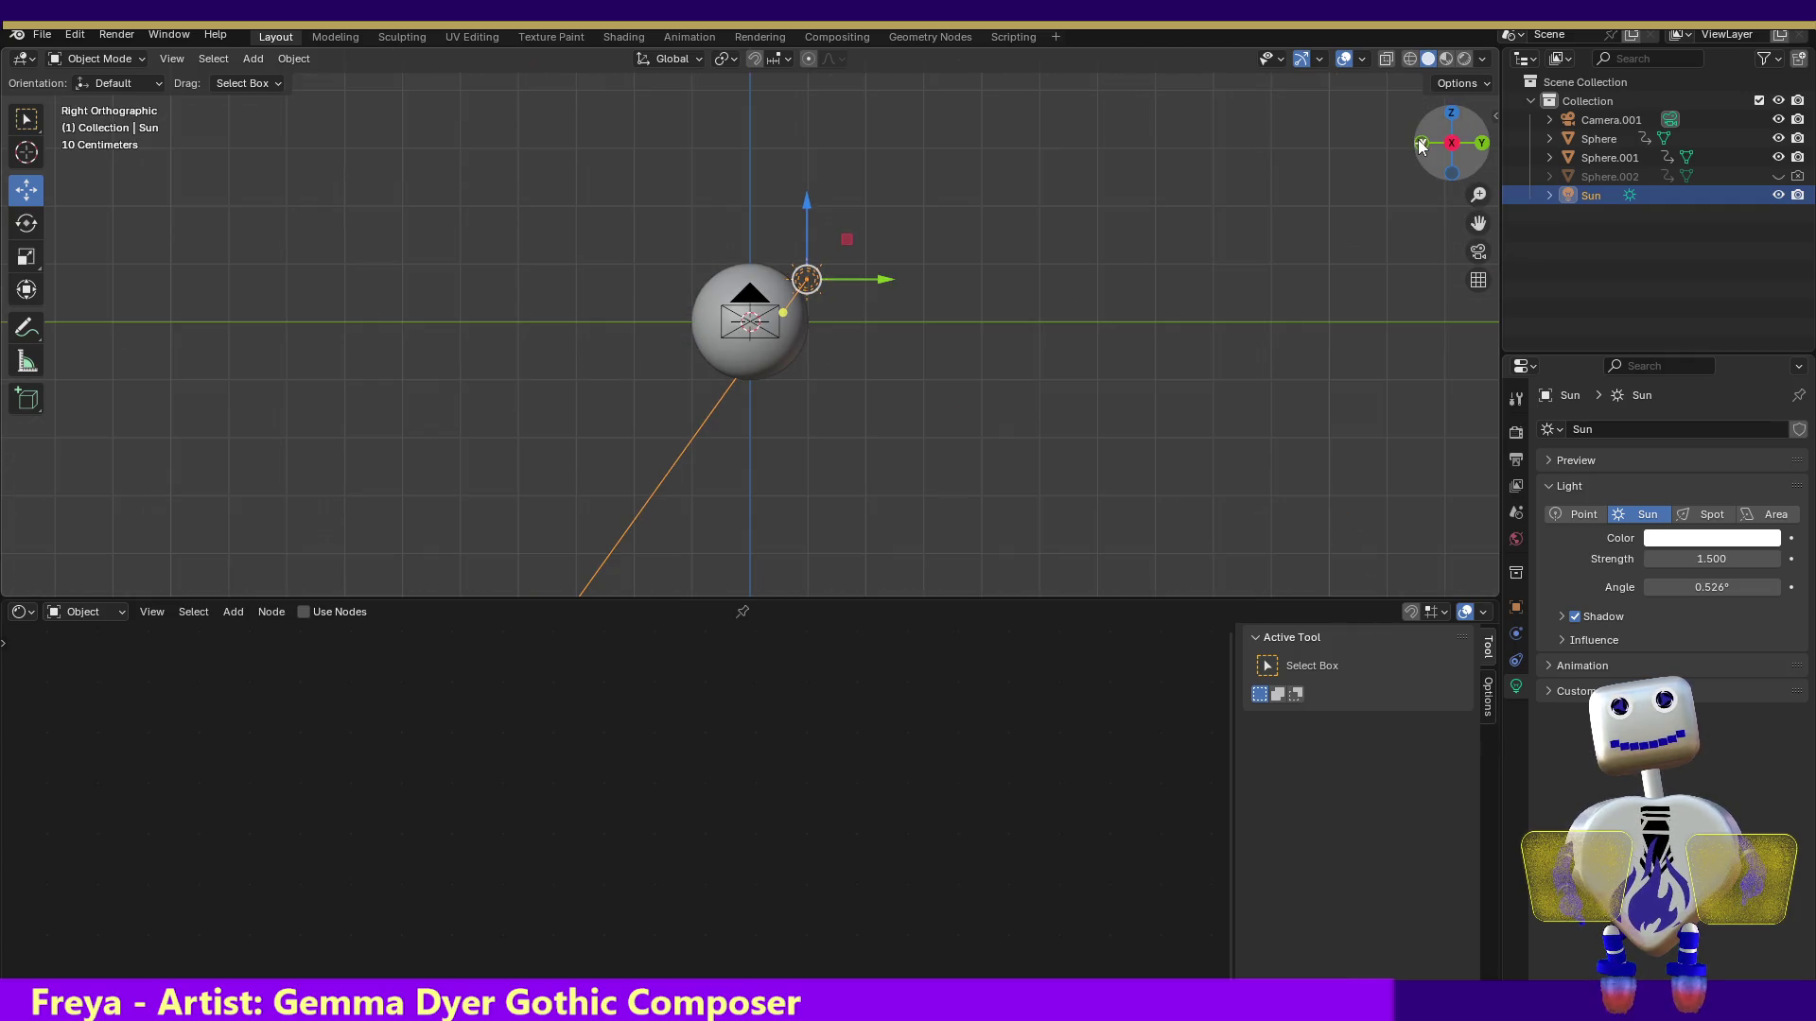
pyautogui.moveTo(887, 280); pyautogui.dragTo(826, 277)
pyautogui.moveTo(729, 309); pyautogui.dragTo(751, 321)
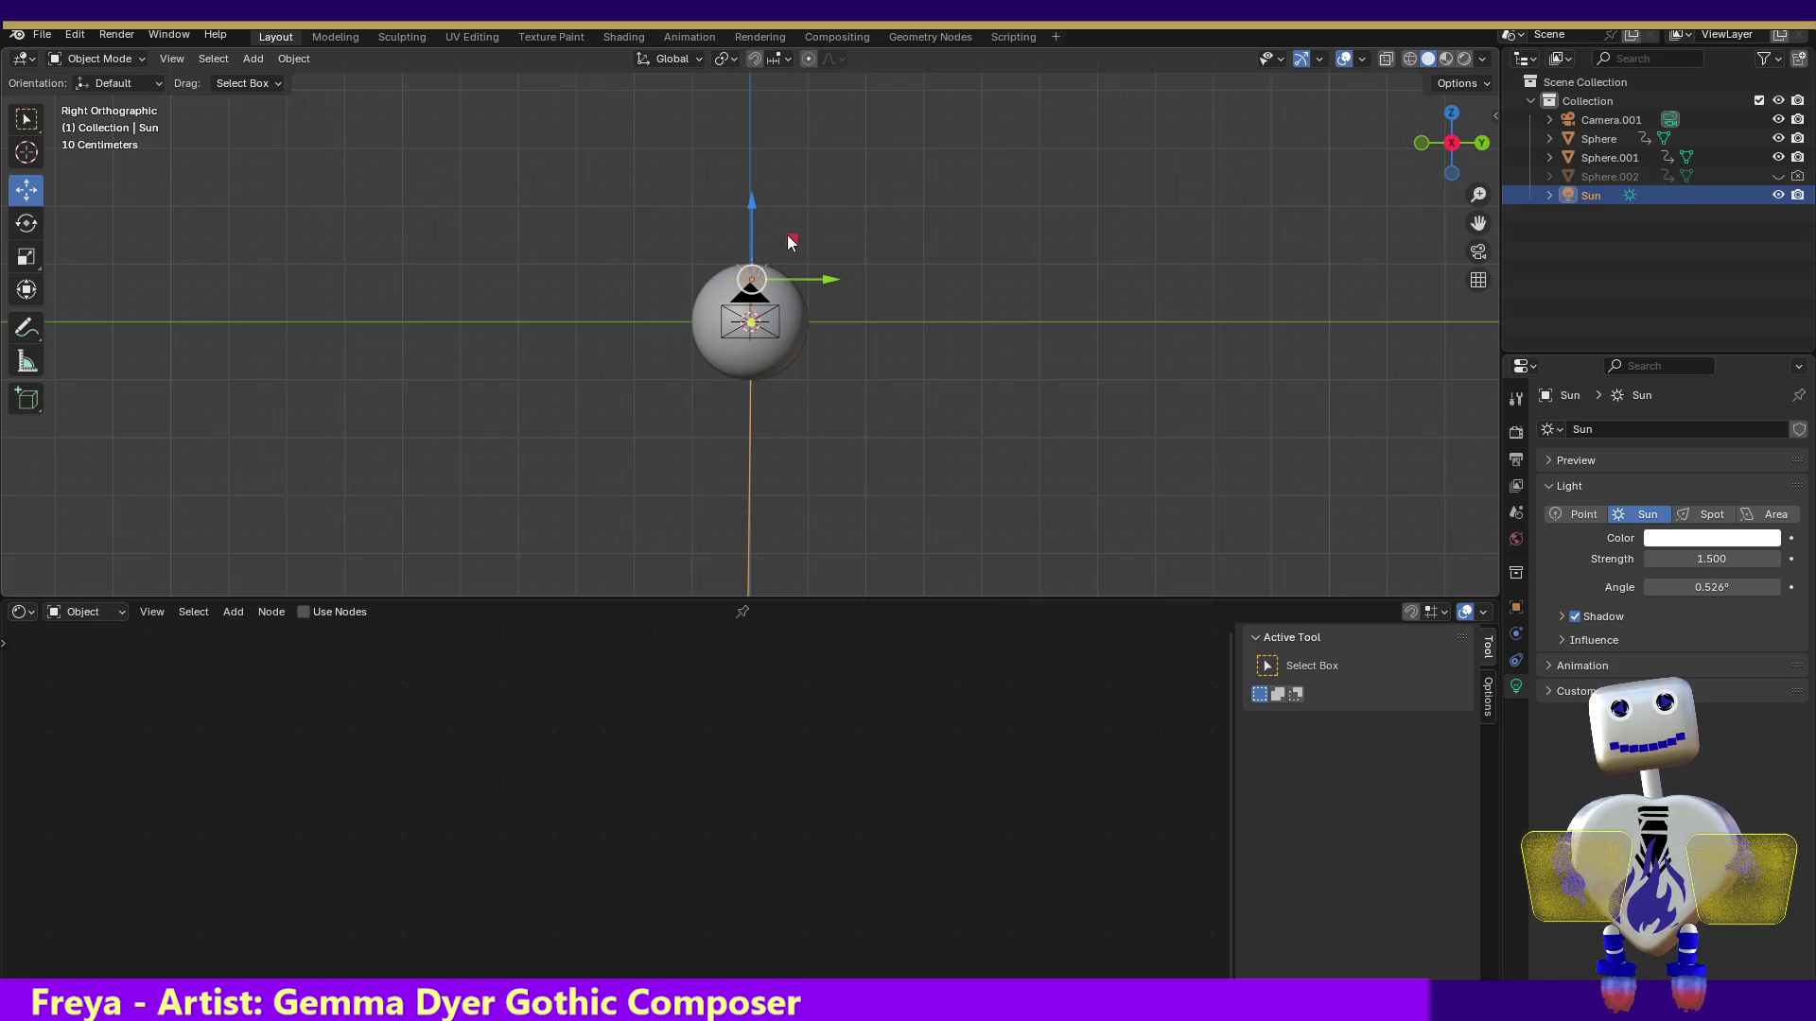
pyautogui.hotkey('alt', 'a')
# Render a front-view test image of the planet and close it
pyautogui.click(1421, 144)
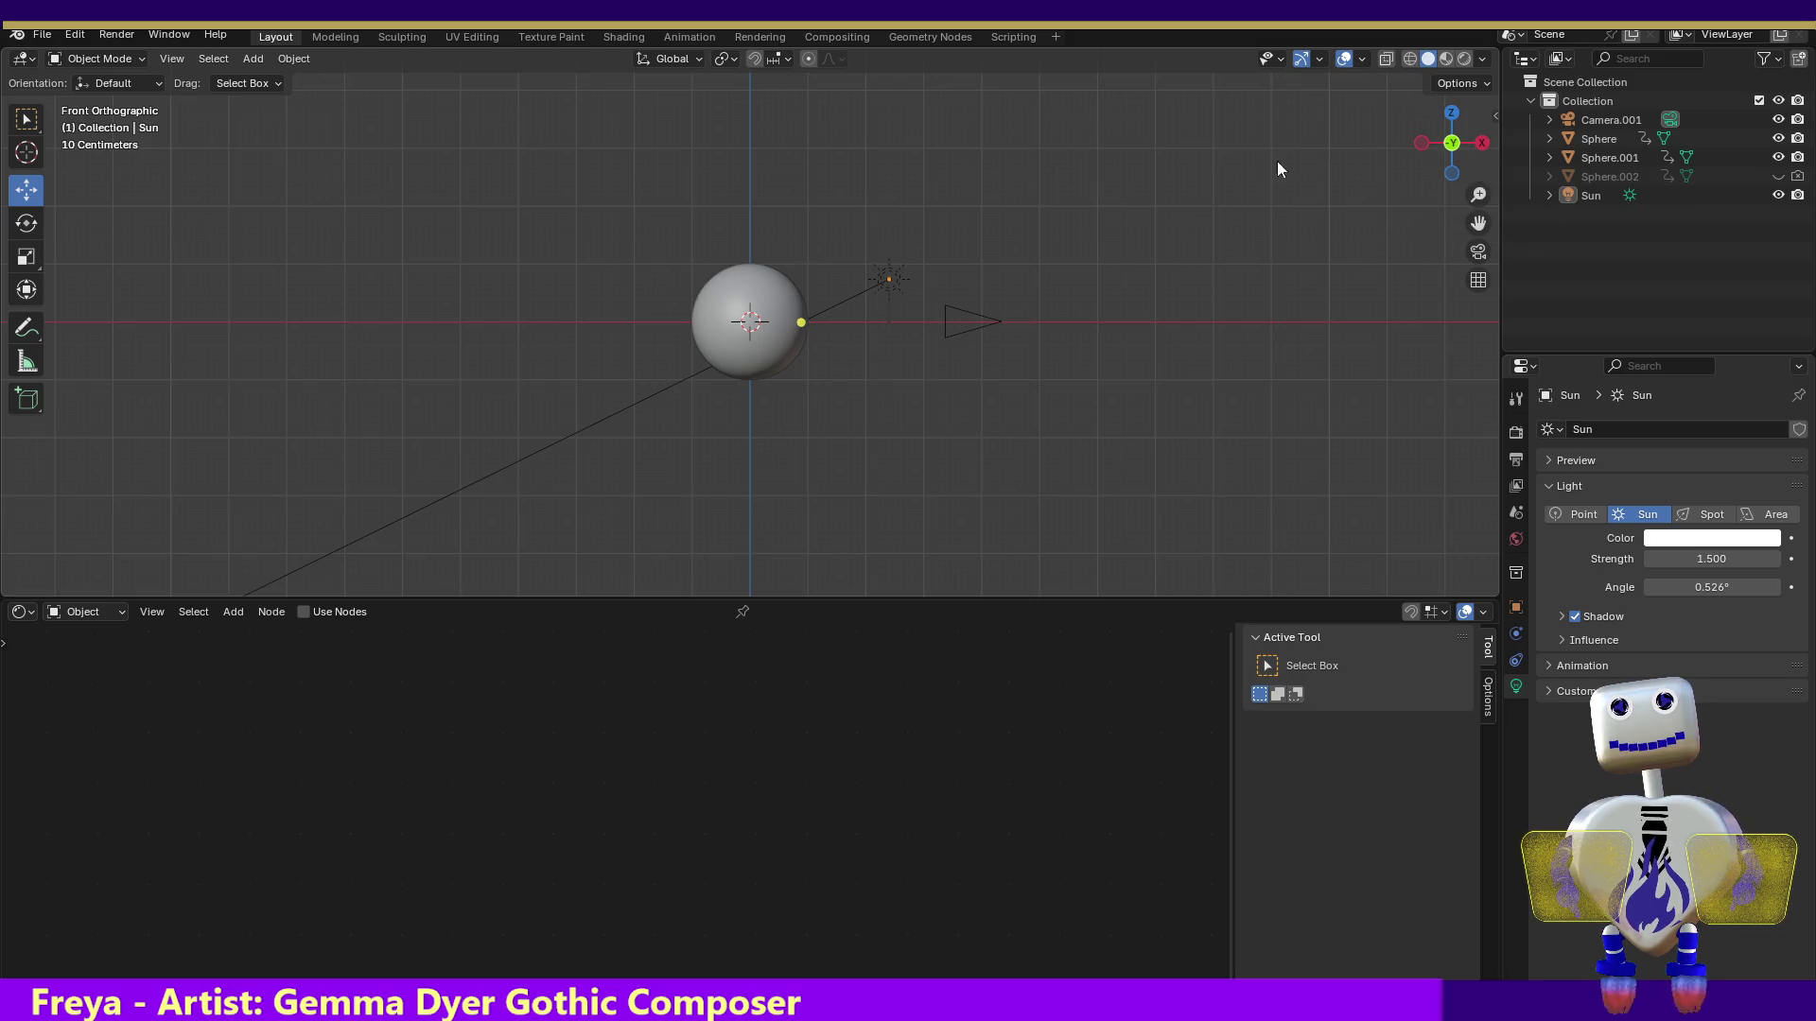
pyautogui.click(116, 34)
pyautogui.click(109, 59)
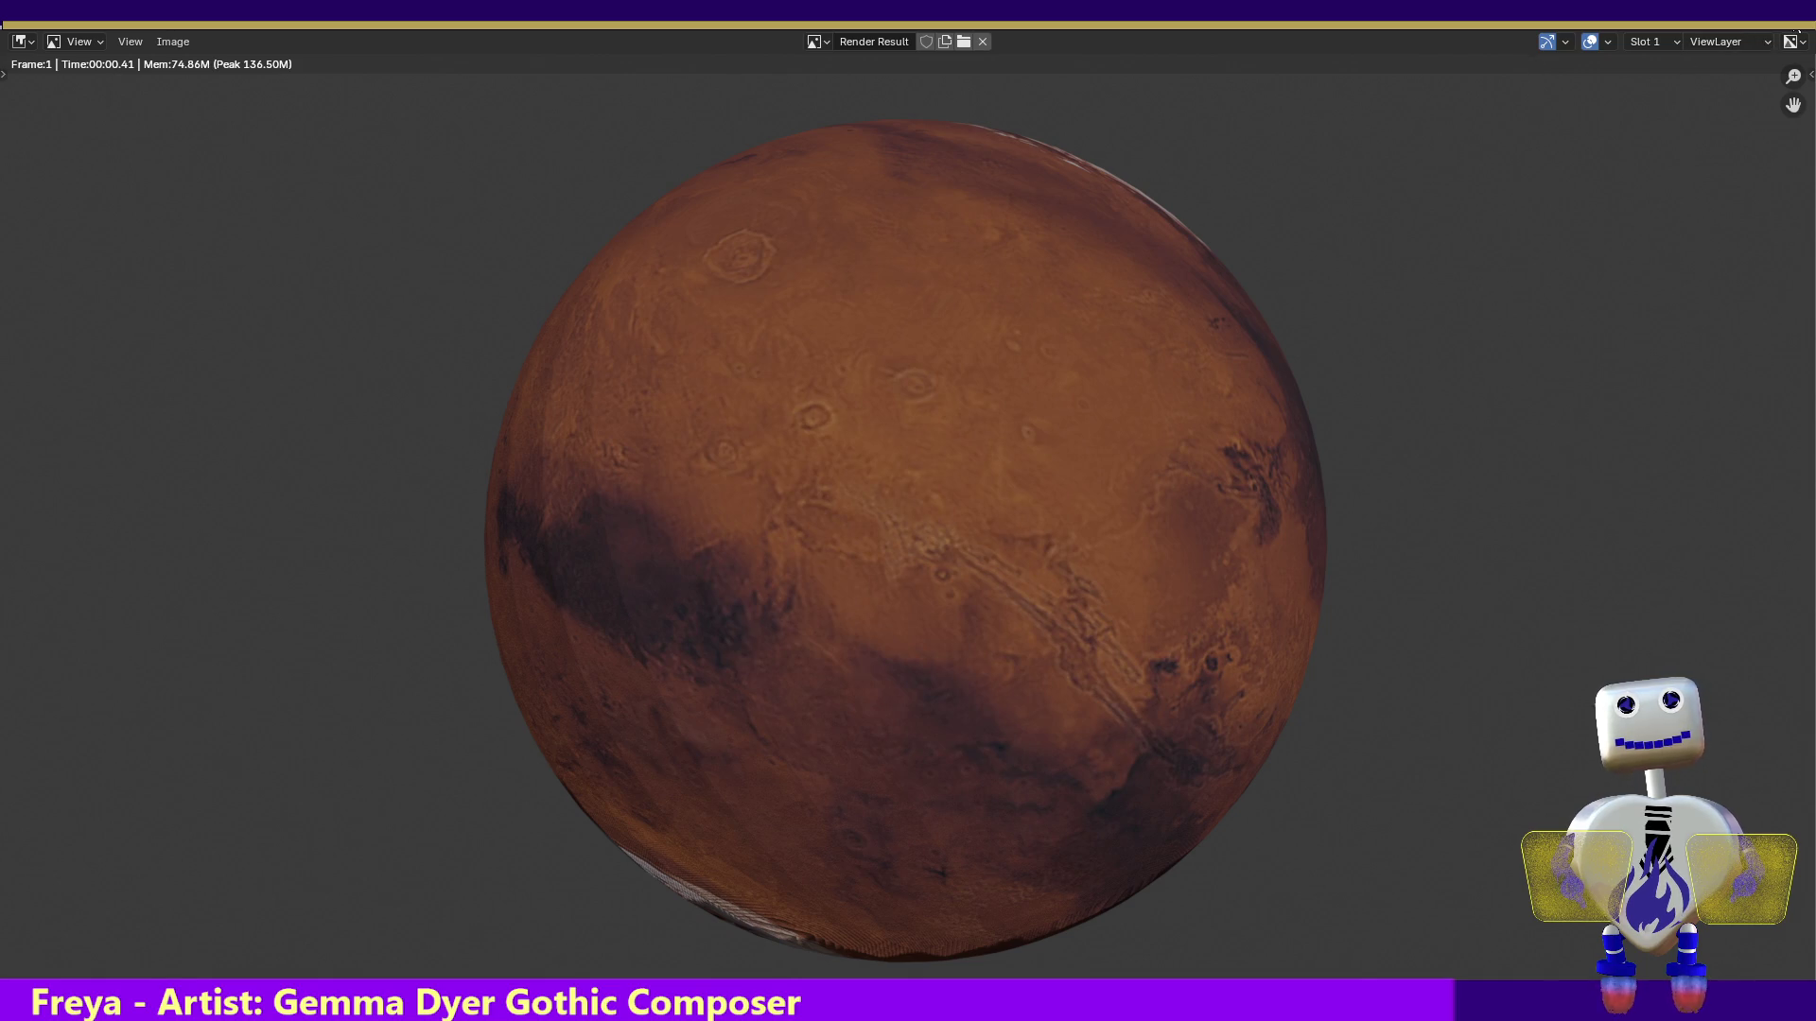
pyautogui.click(1794, 11)
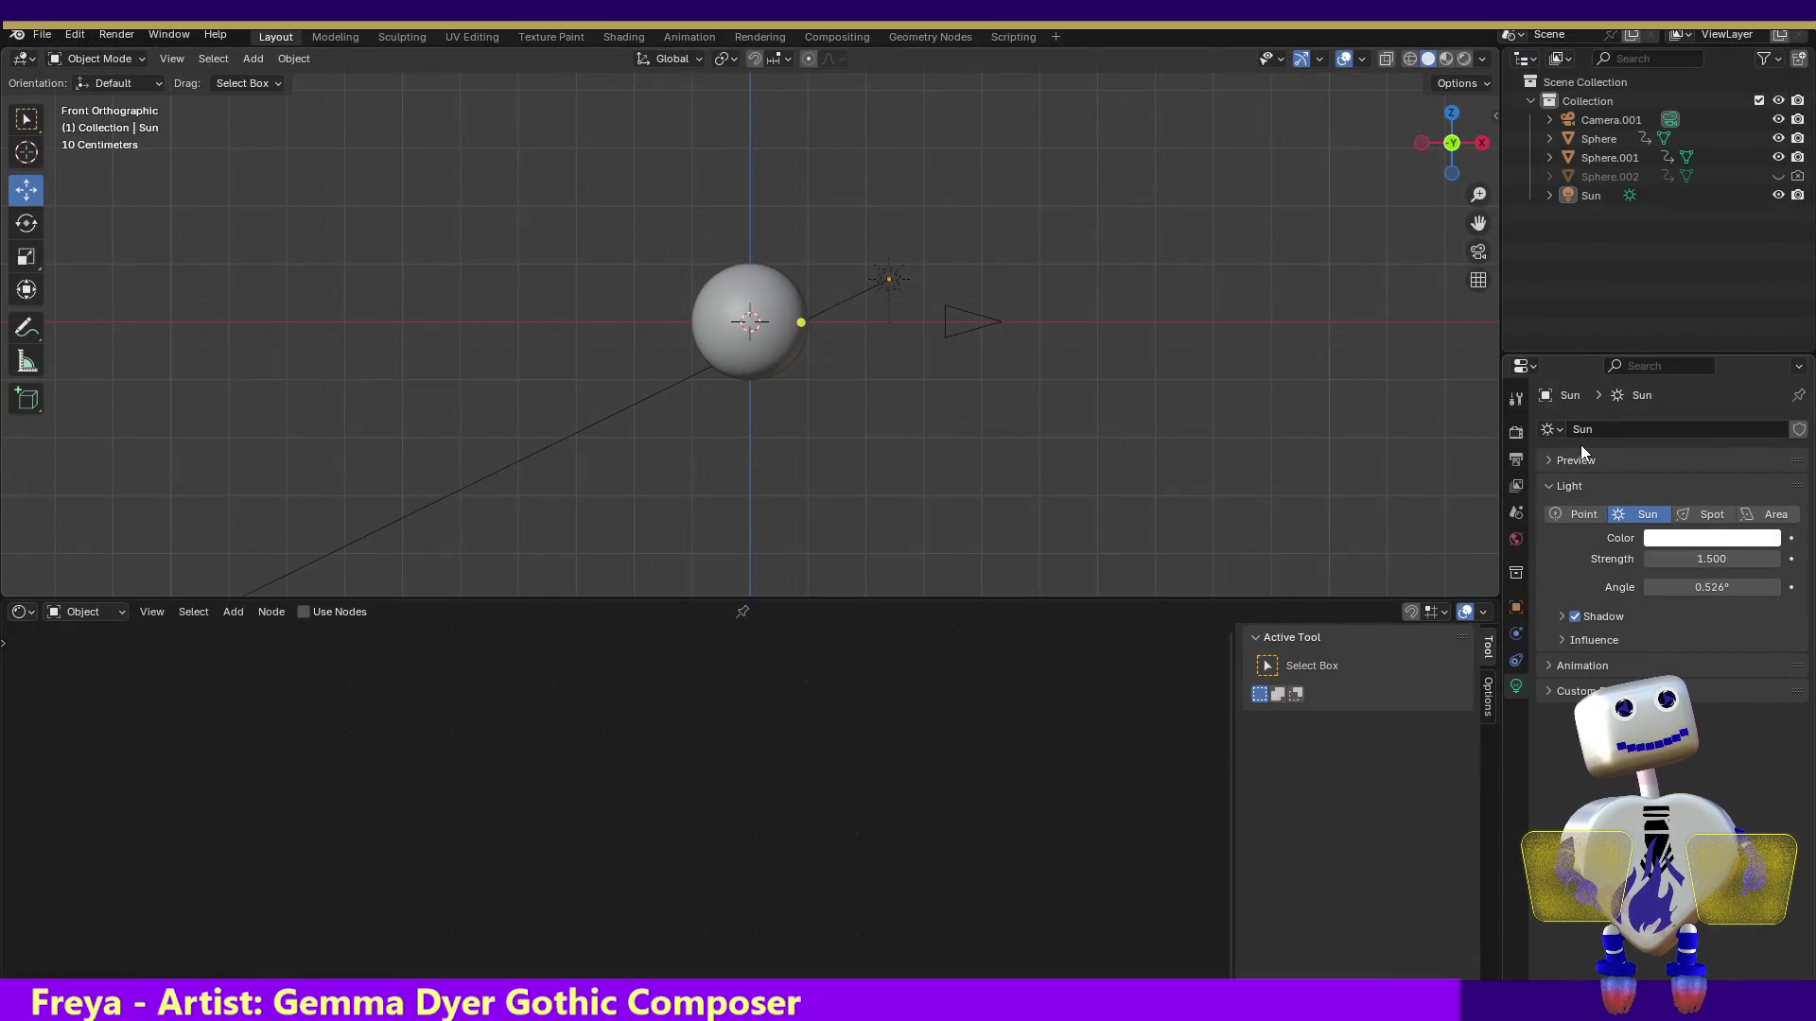
pyautogui.click(1516, 458)
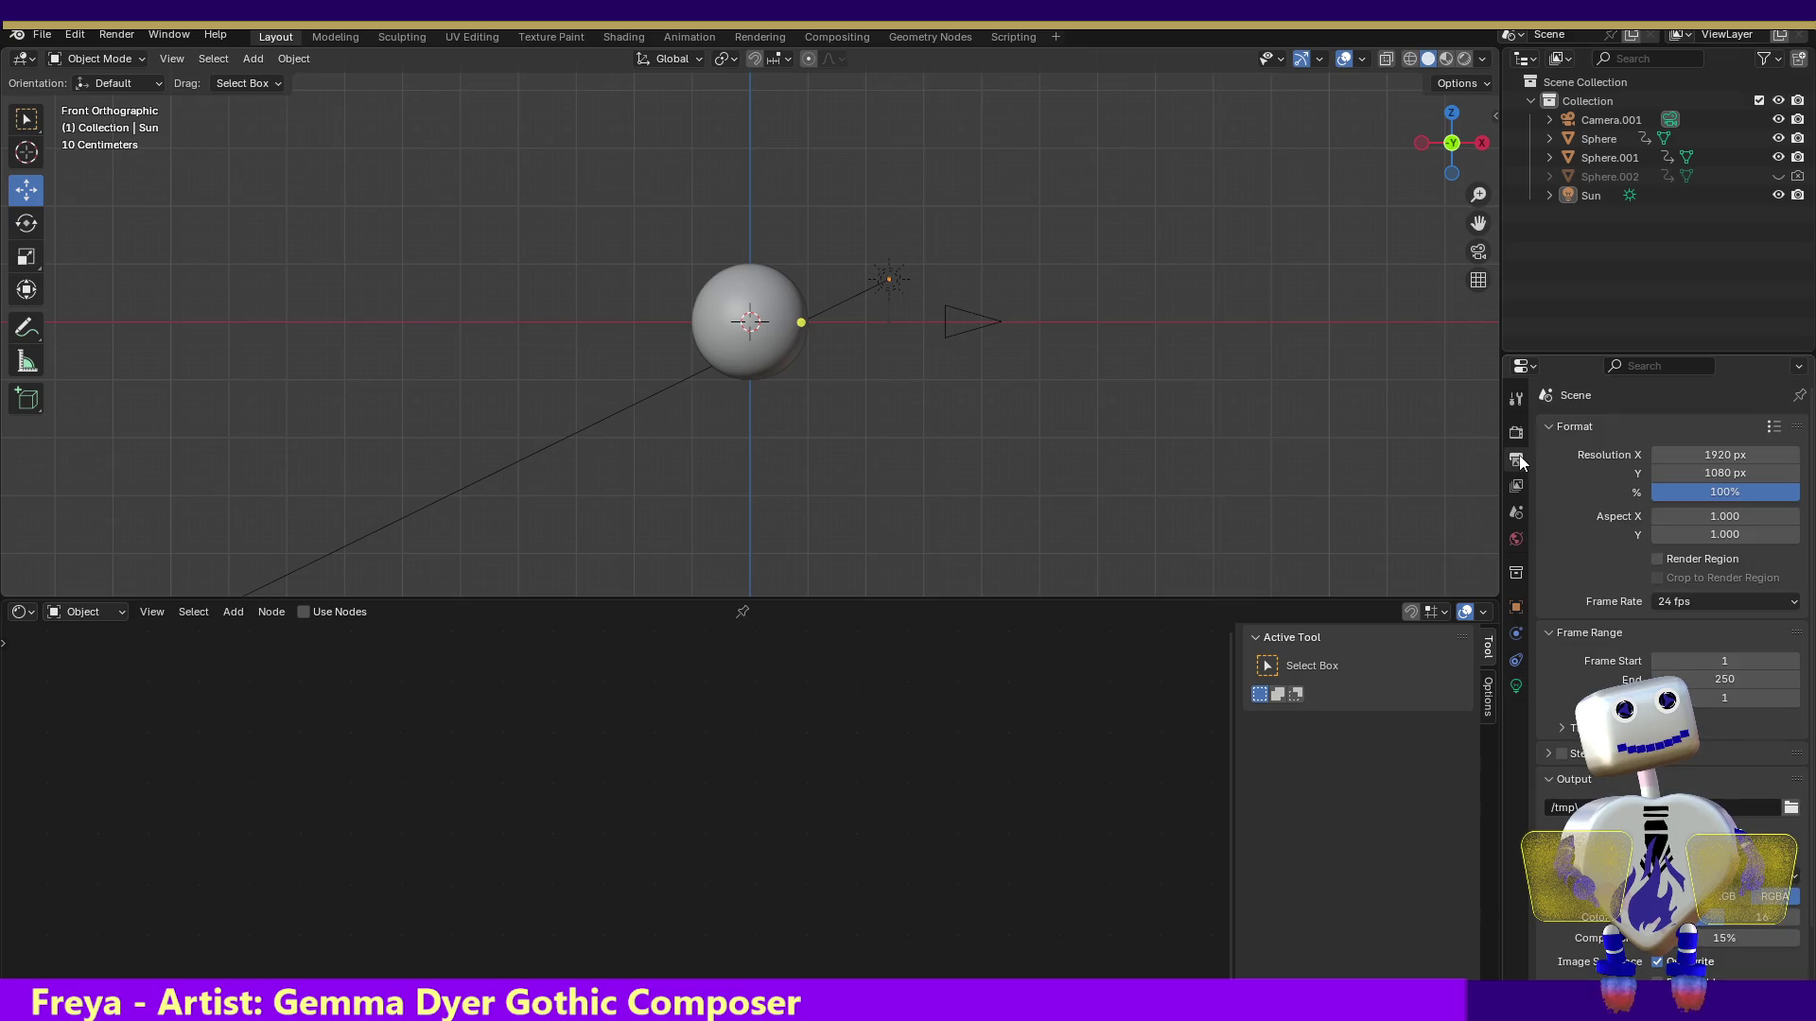
# Expand the Film panel and raise the world background colour to pure white (#FFFFFF)
pyautogui.click(1516, 435)
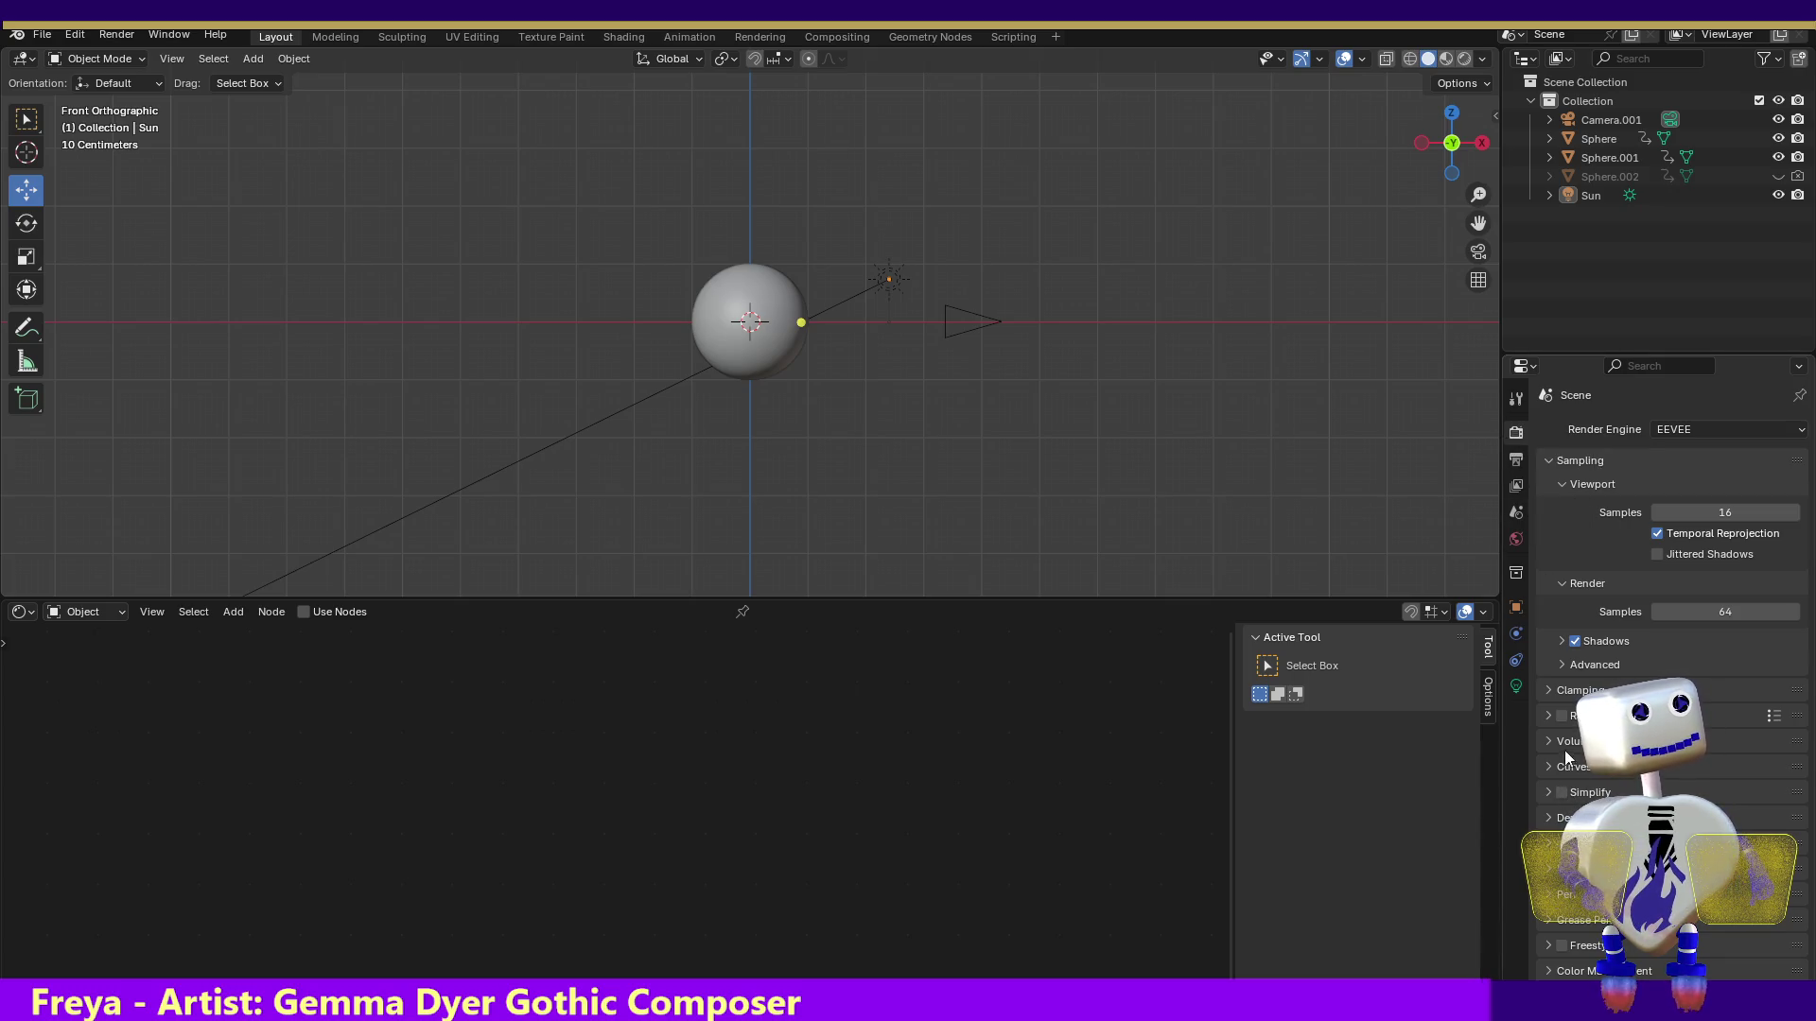
pyautogui.click(1580, 869)
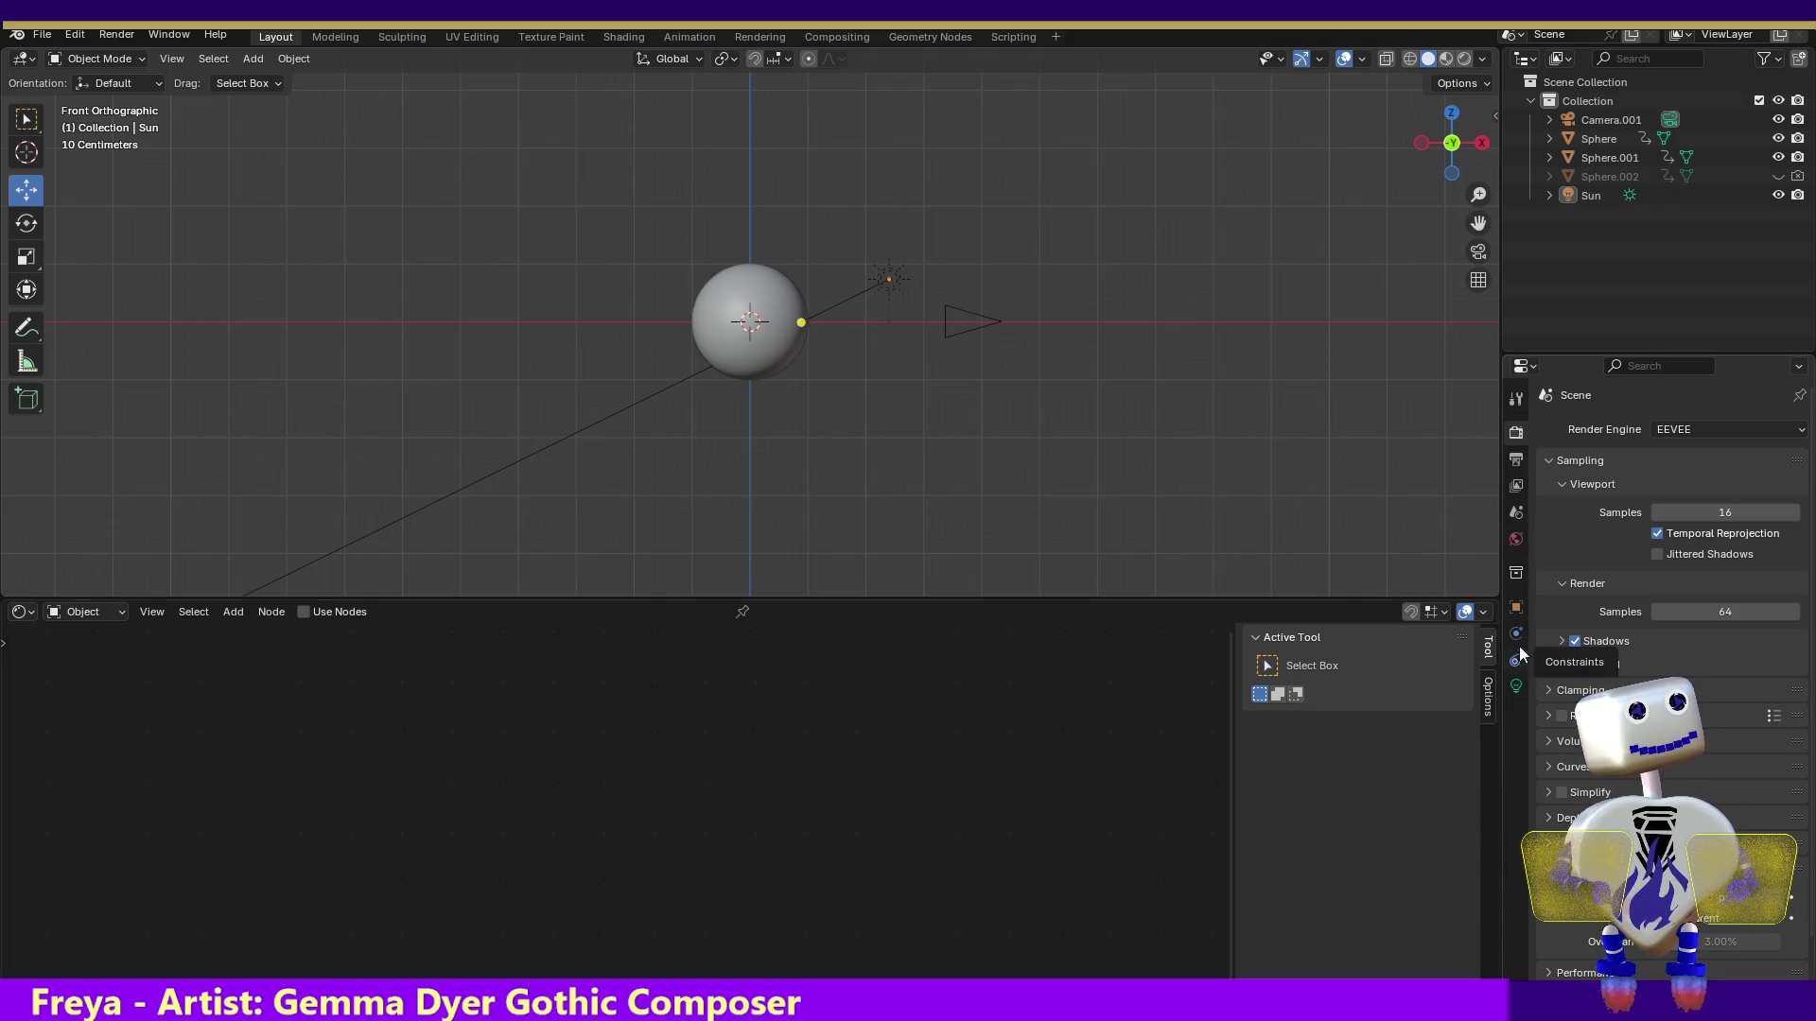
pyautogui.click(1516, 539)
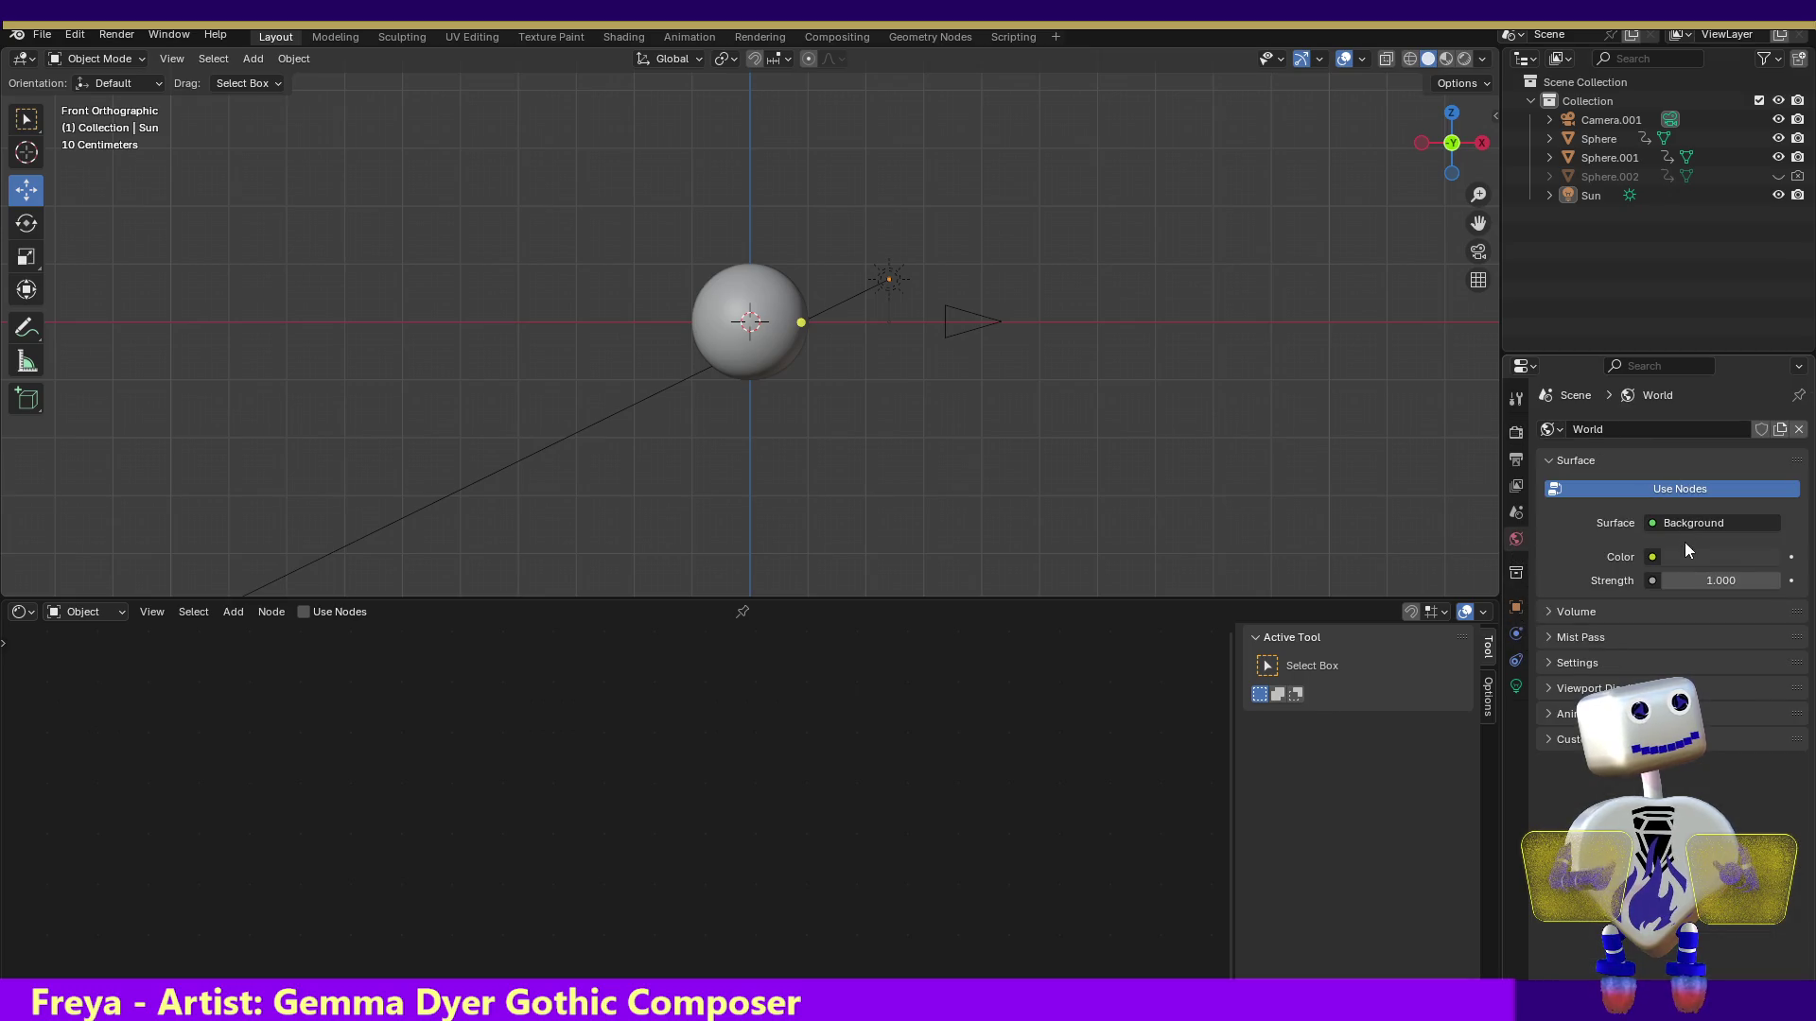
pyautogui.click(1690, 560)
pyautogui.moveTo(1762, 360); pyautogui.dragTo(1750, 257)
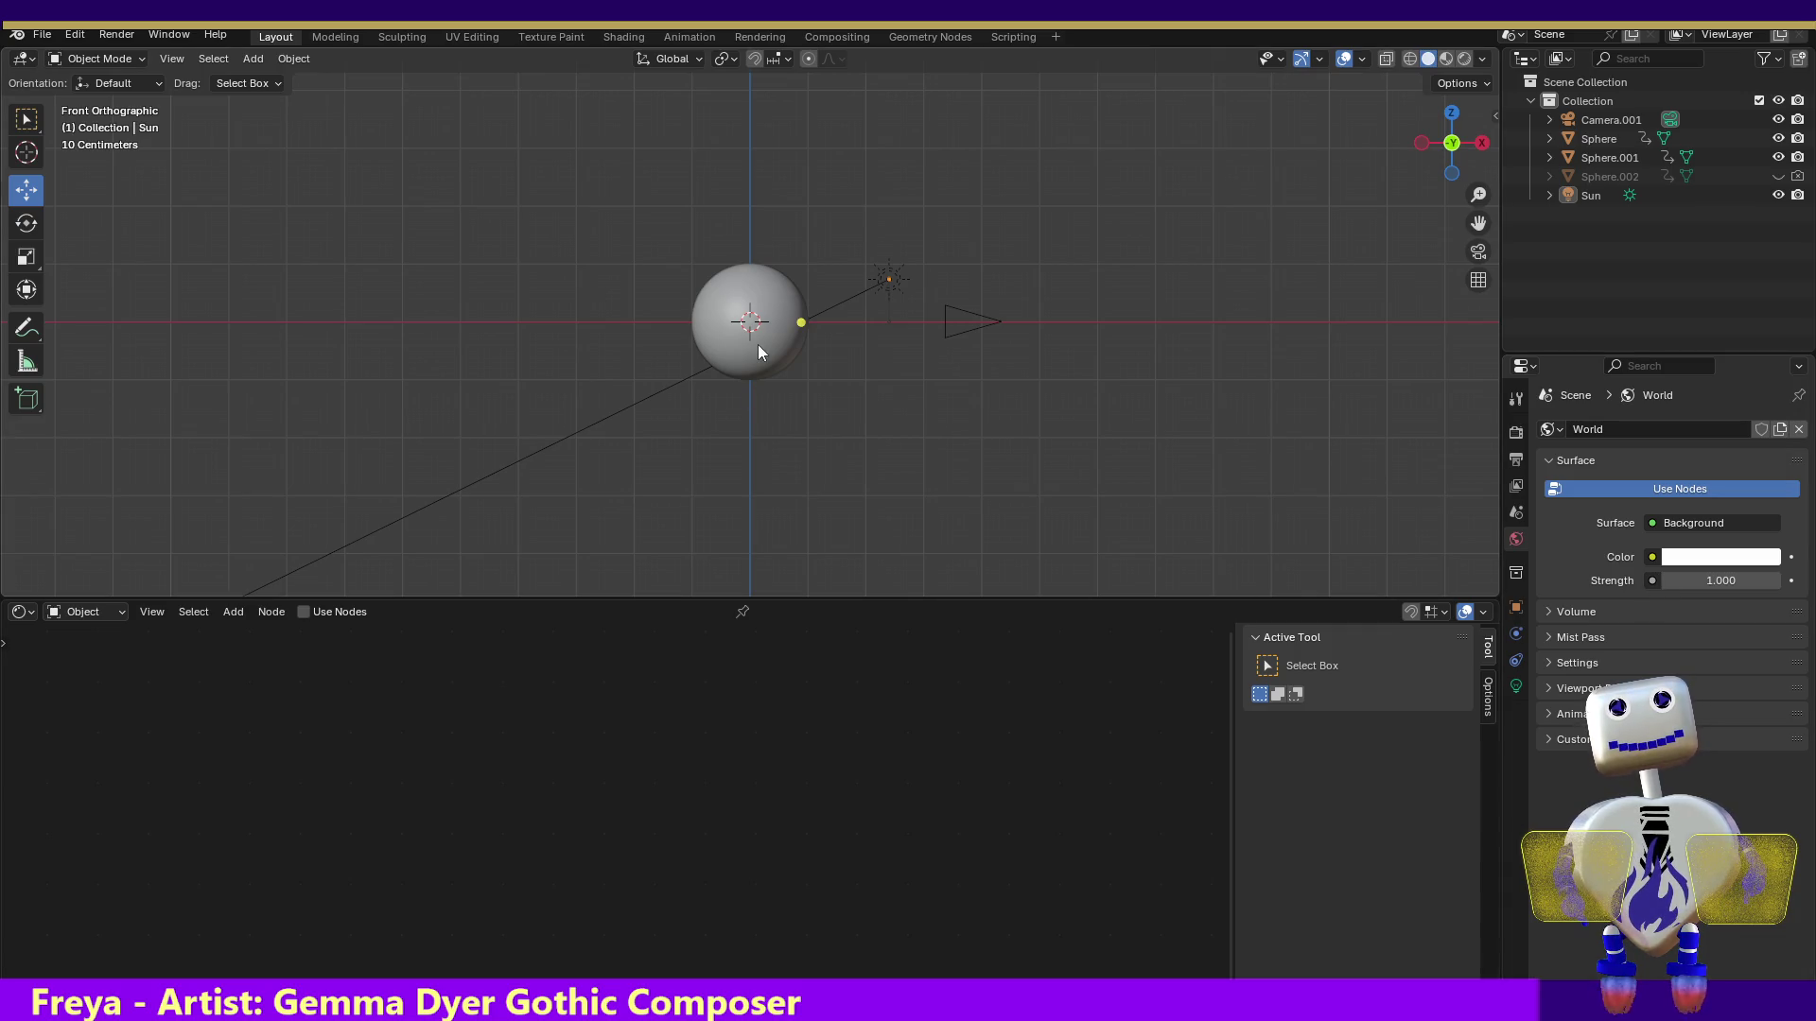
pyautogui.click(116, 35)
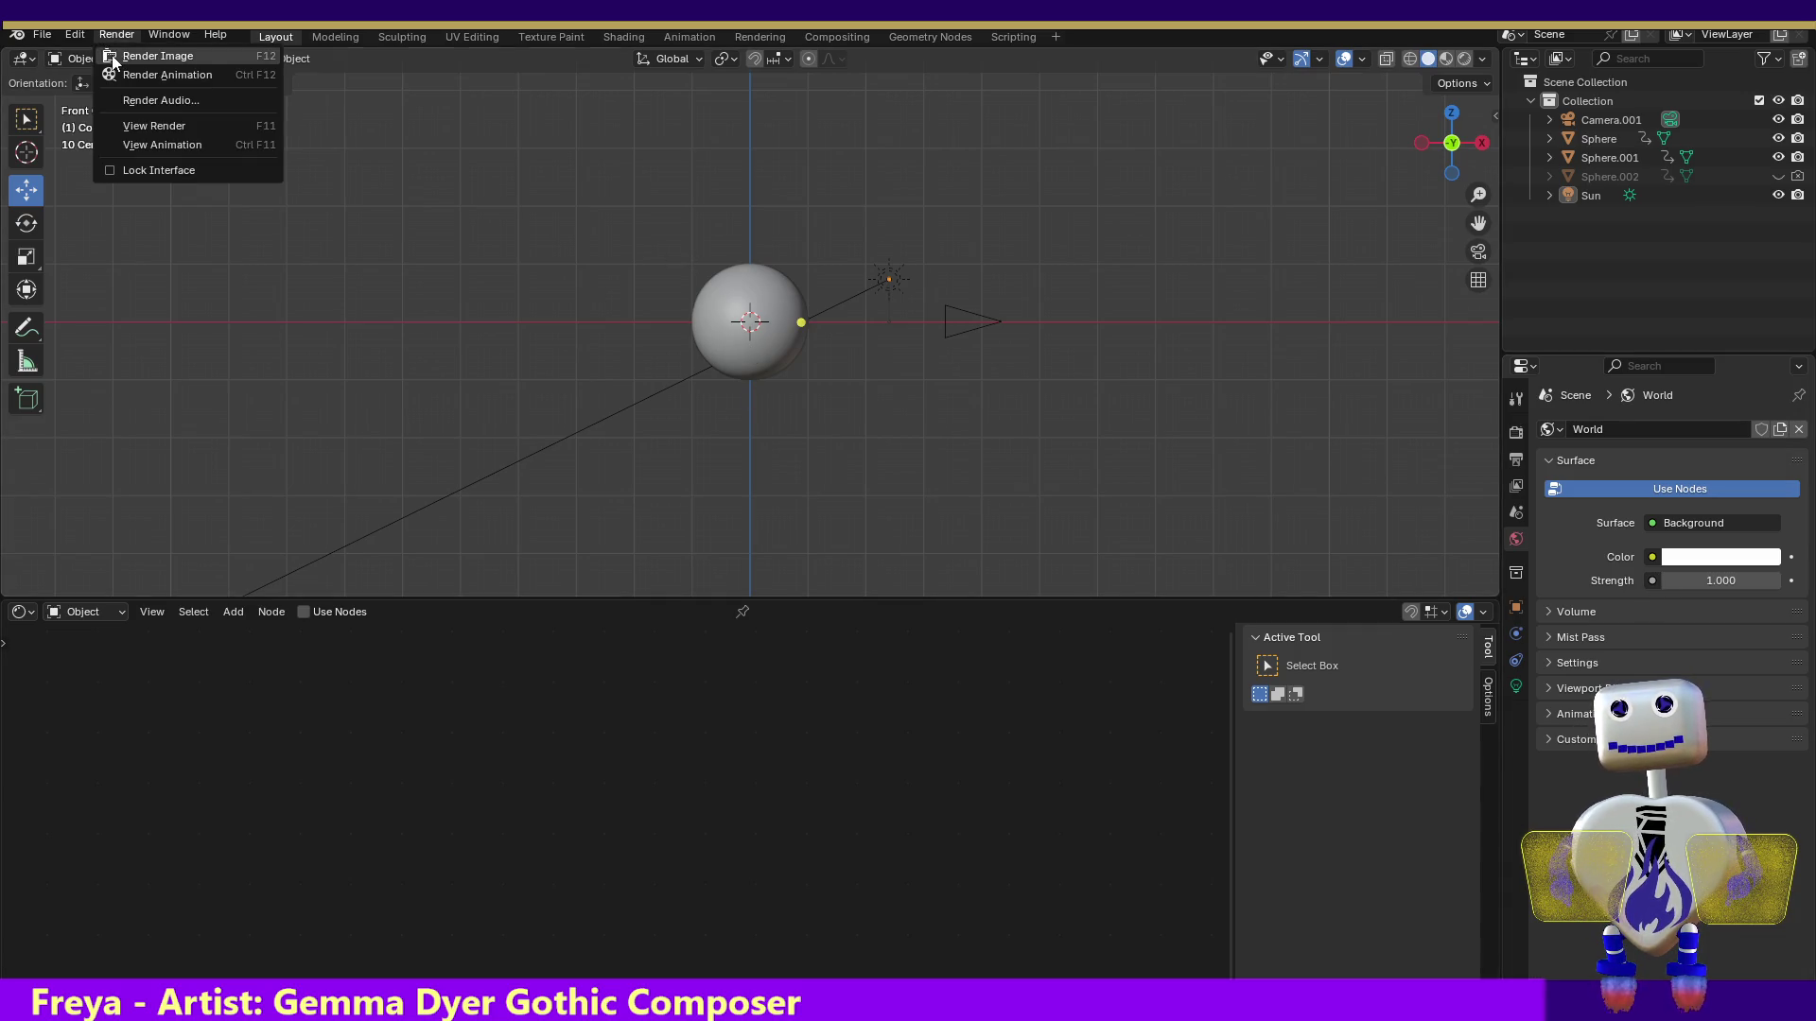
# Render a test image to confirm Mars appears on a transparent background, then close it
pyautogui.click(112, 55)
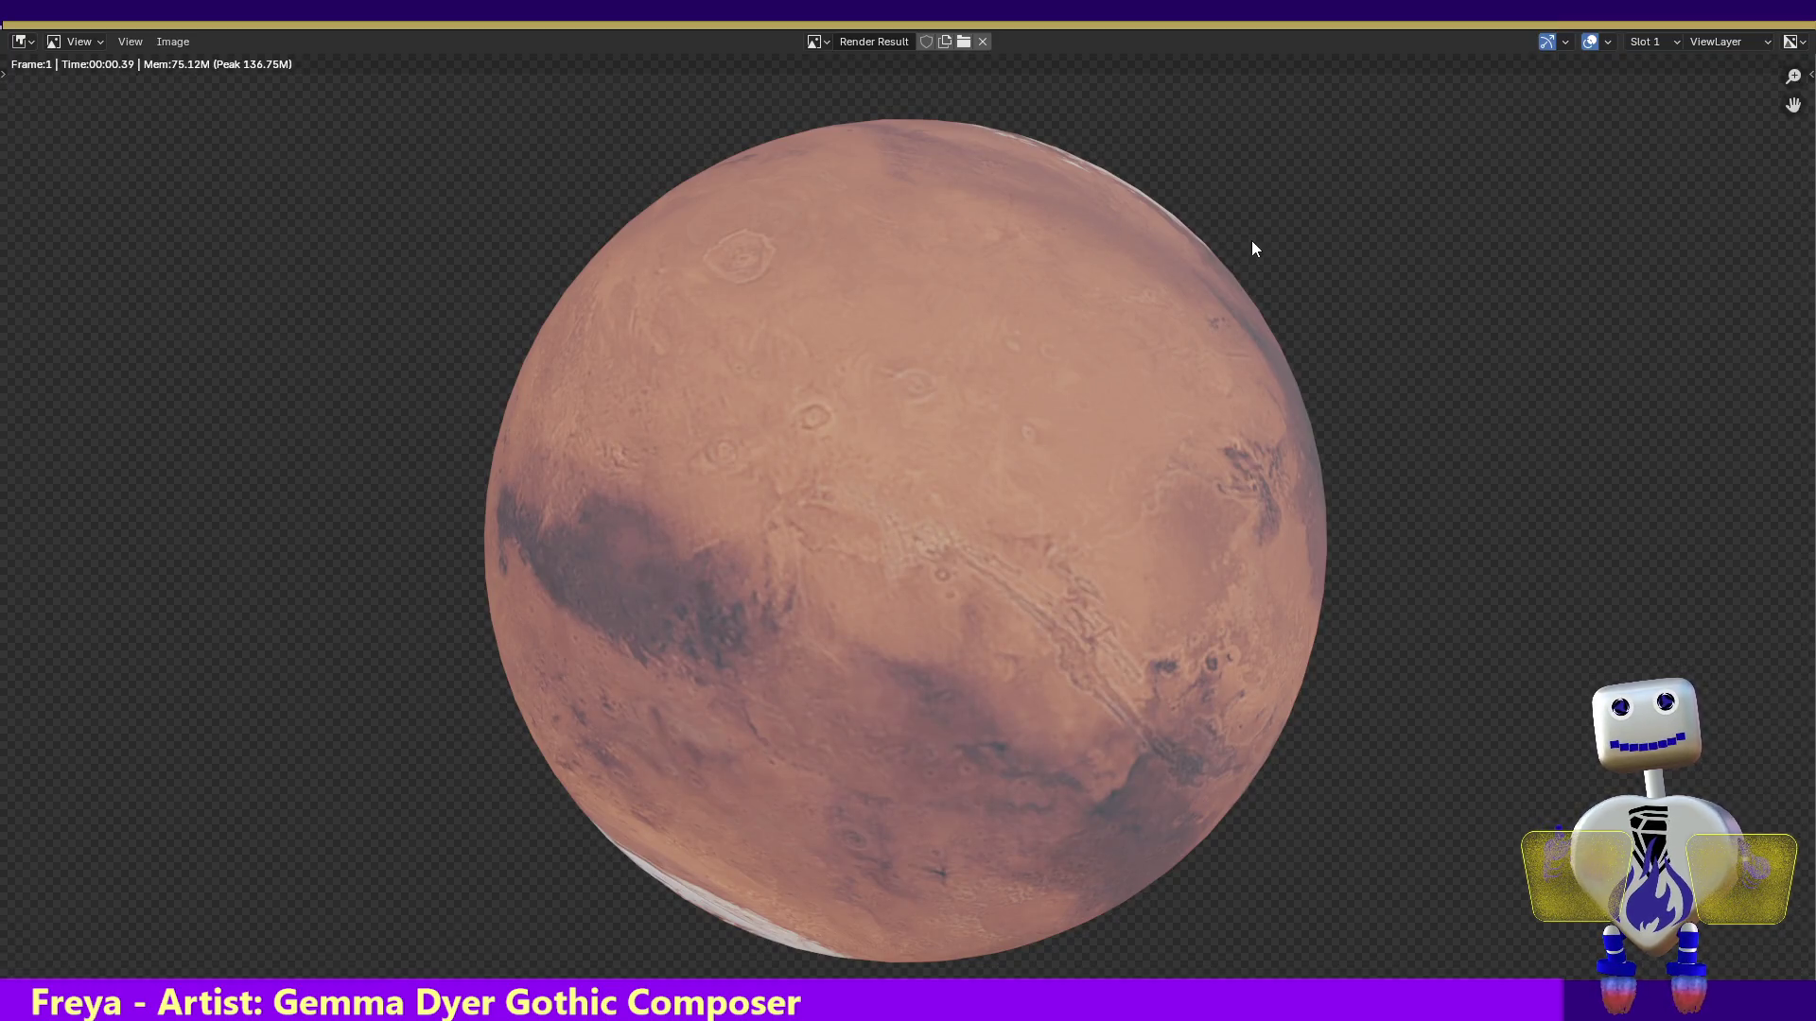
pyautogui.press('Escape')
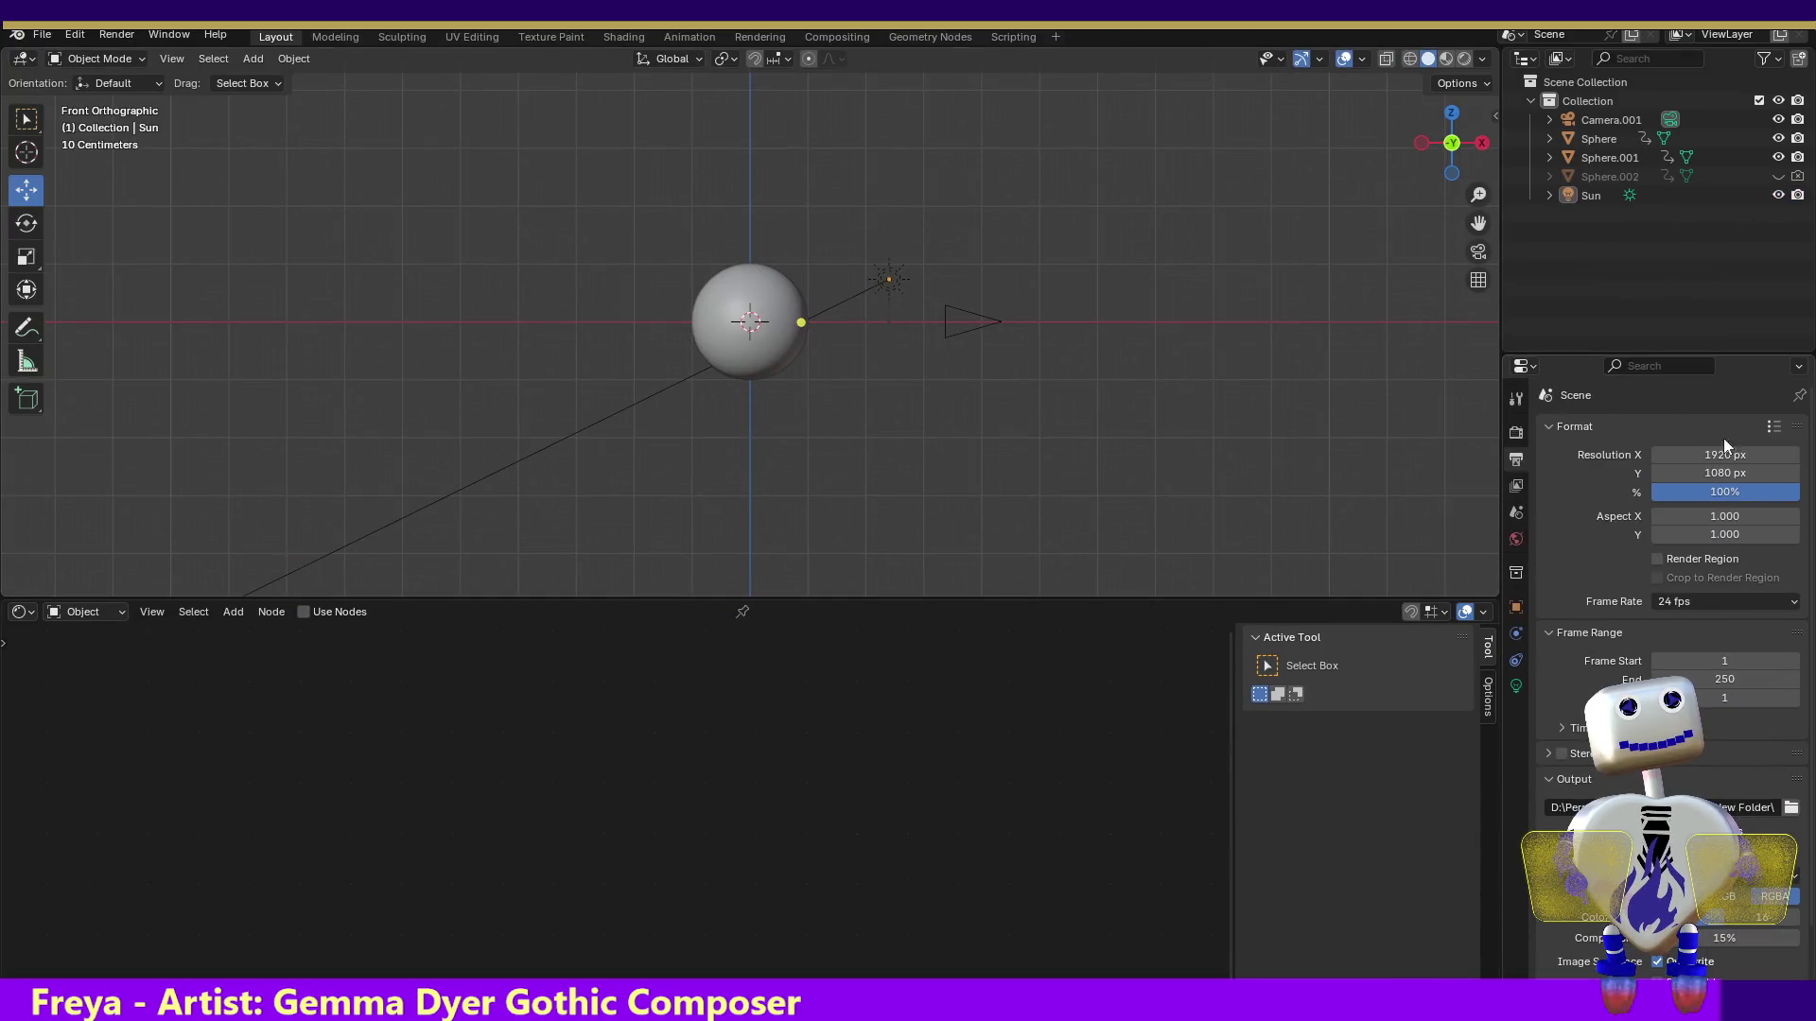
pyautogui.click(1708, 450)
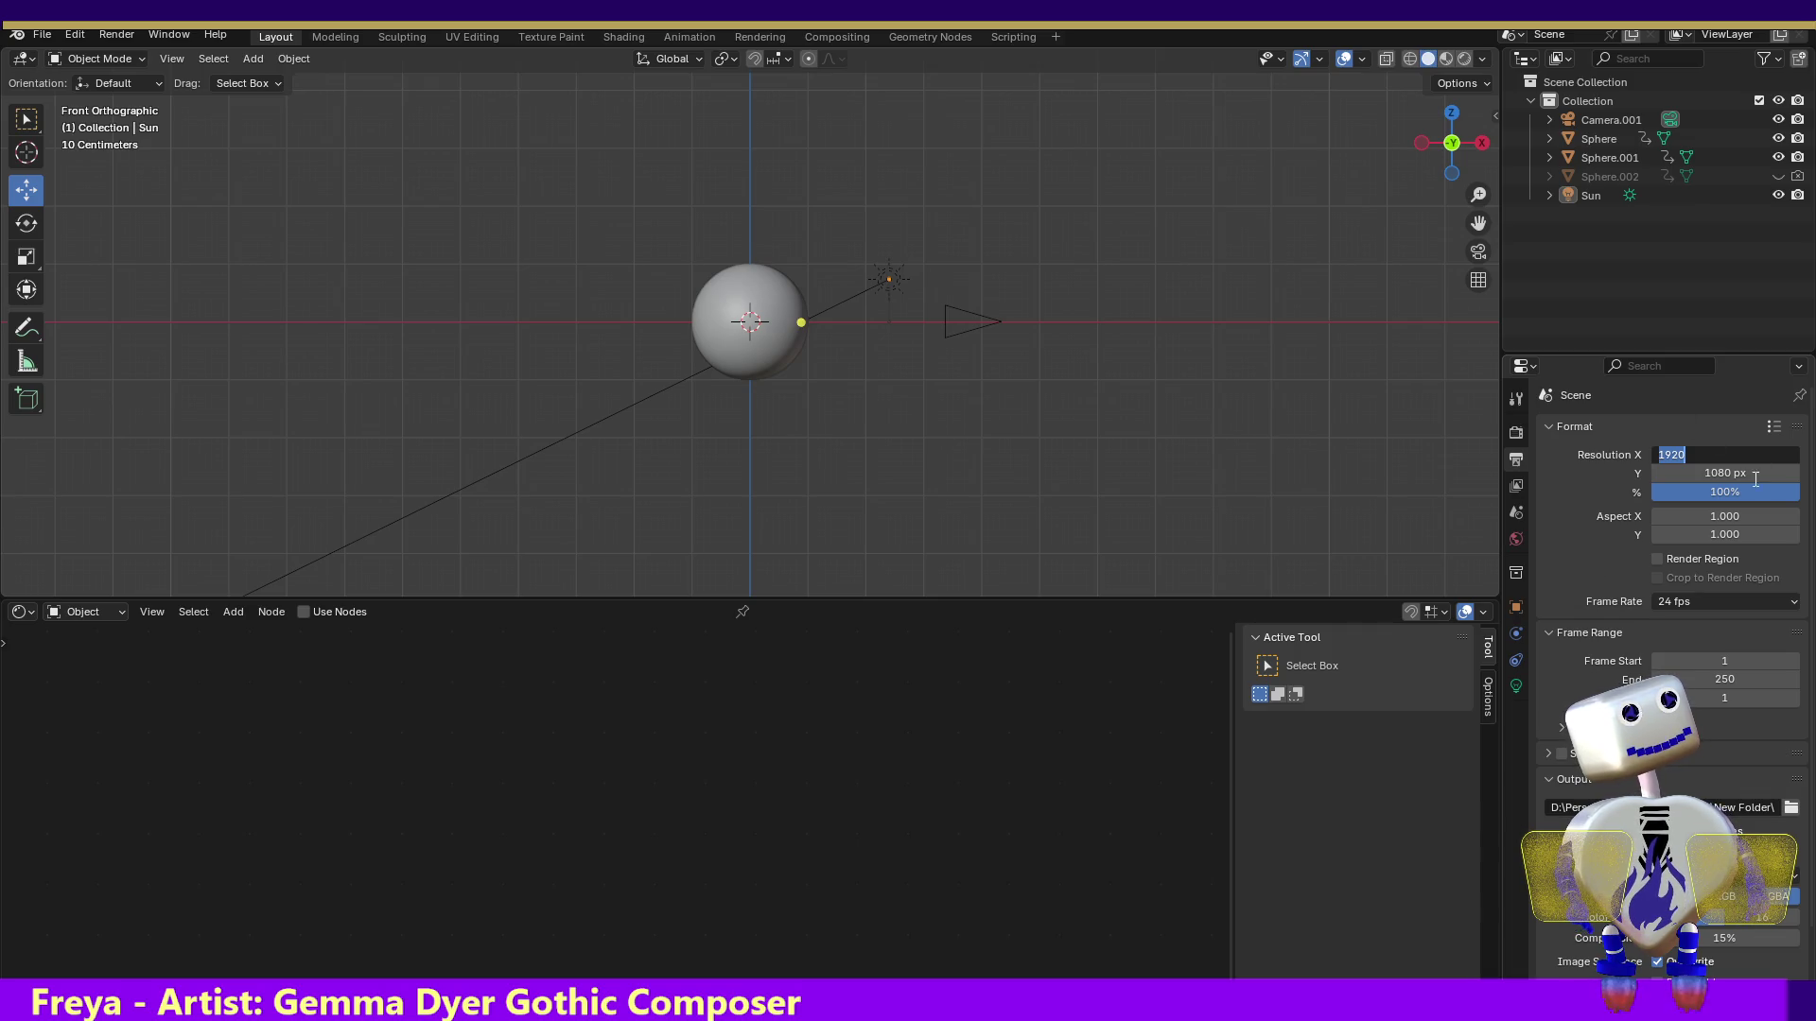
# Change the render resolution from 1920 × 1080 to width 240 and height 135 px
pyautogui.click(1702, 452)
pyautogui.hotkey('ctrl', 'a')
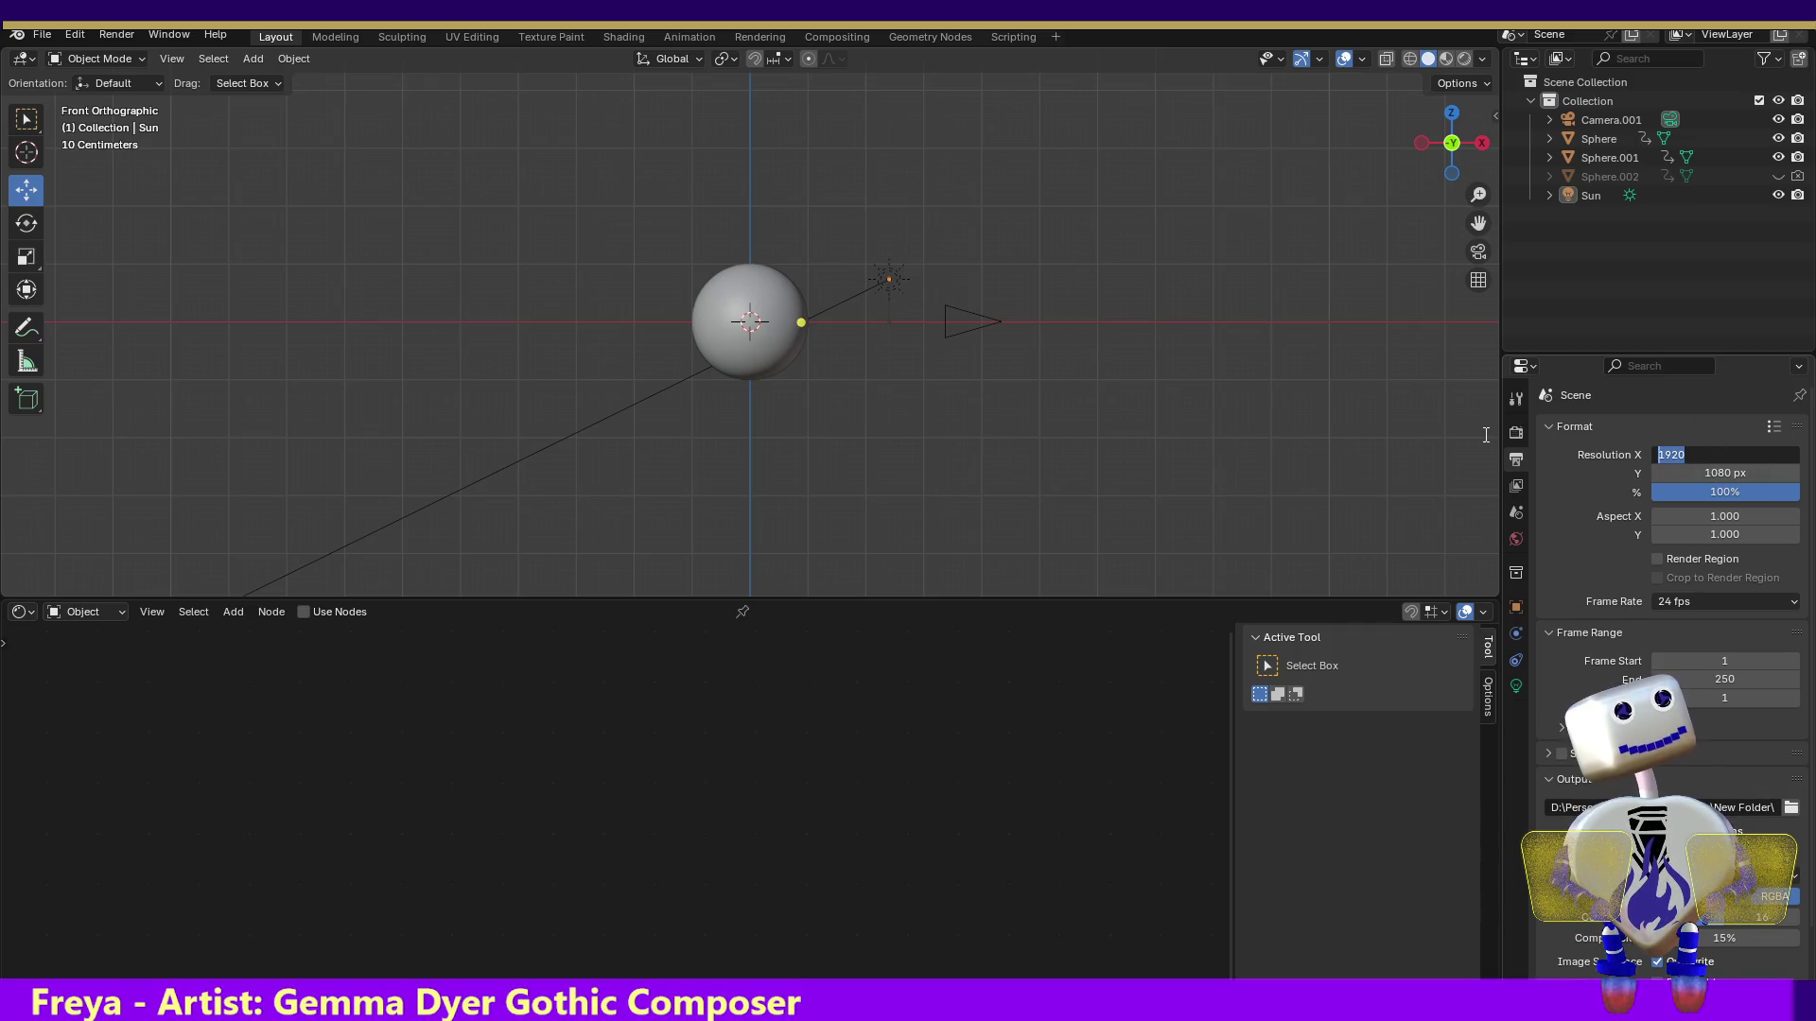
pyautogui.write('3')
pyautogui.press('BackSpace')
pyautogui.write('240')
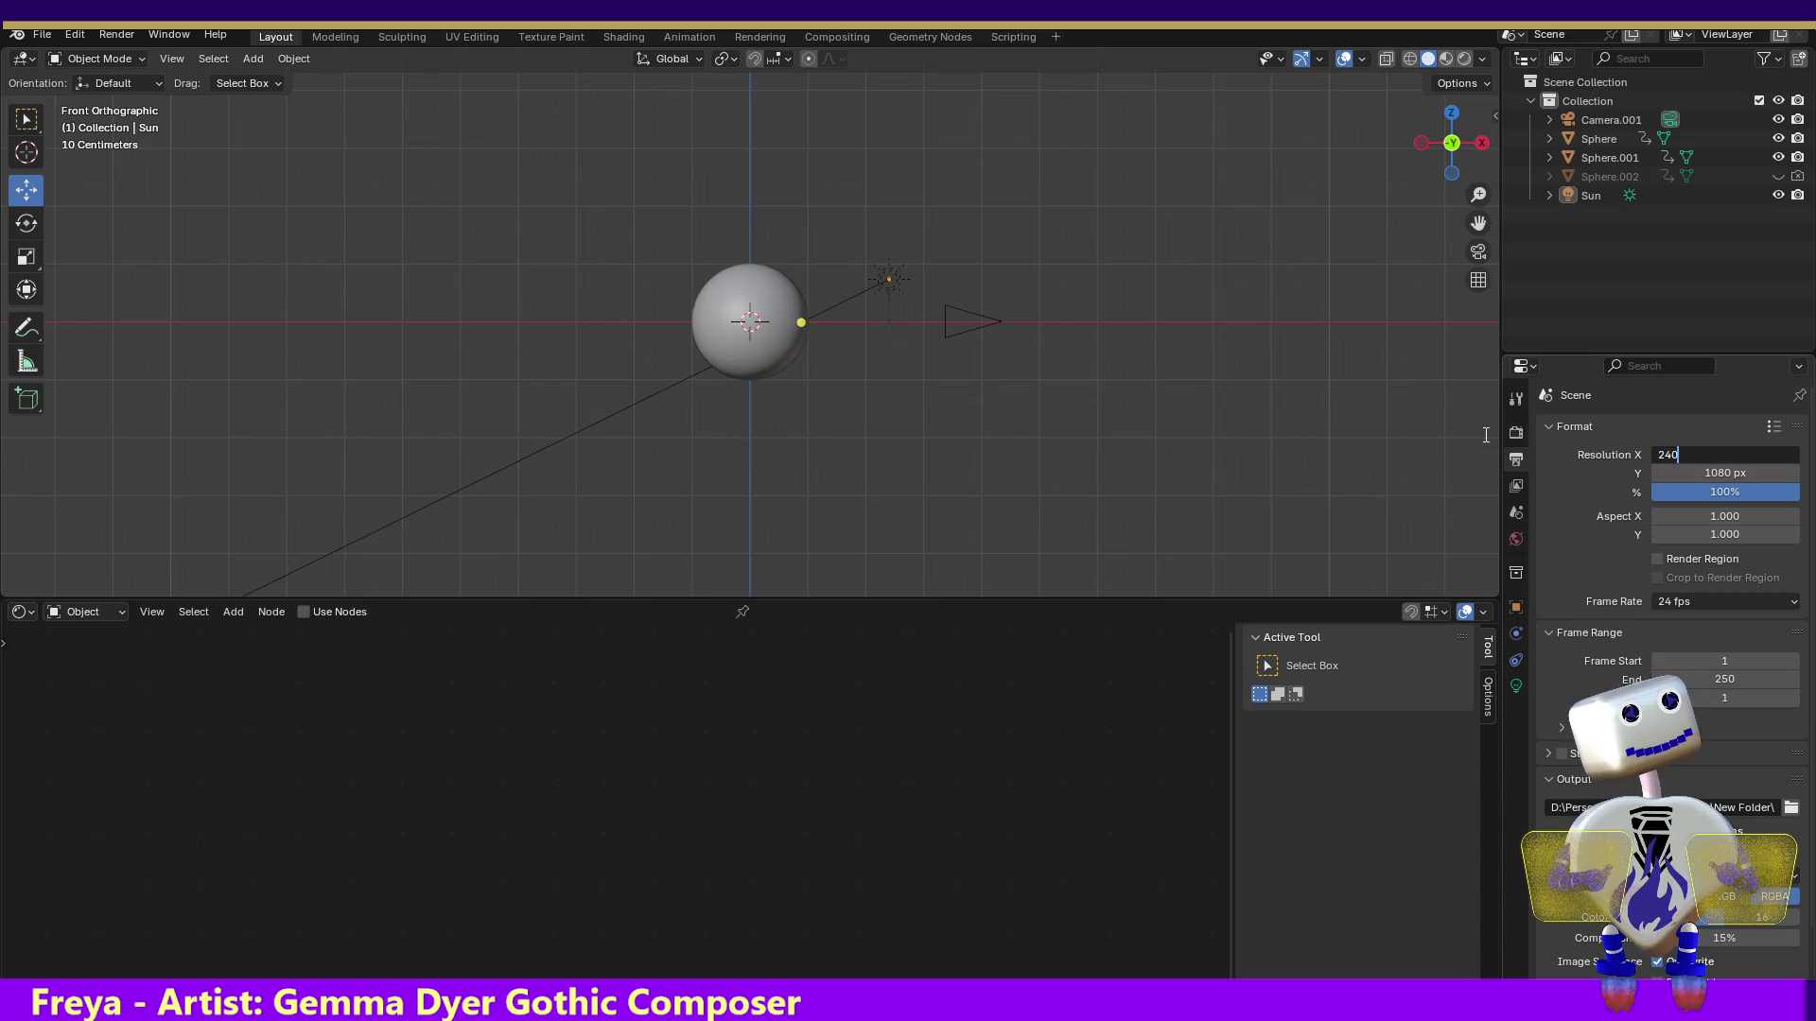
pyautogui.click(1720, 473)
pyautogui.press('BackSpace')
pyautogui.write('135')
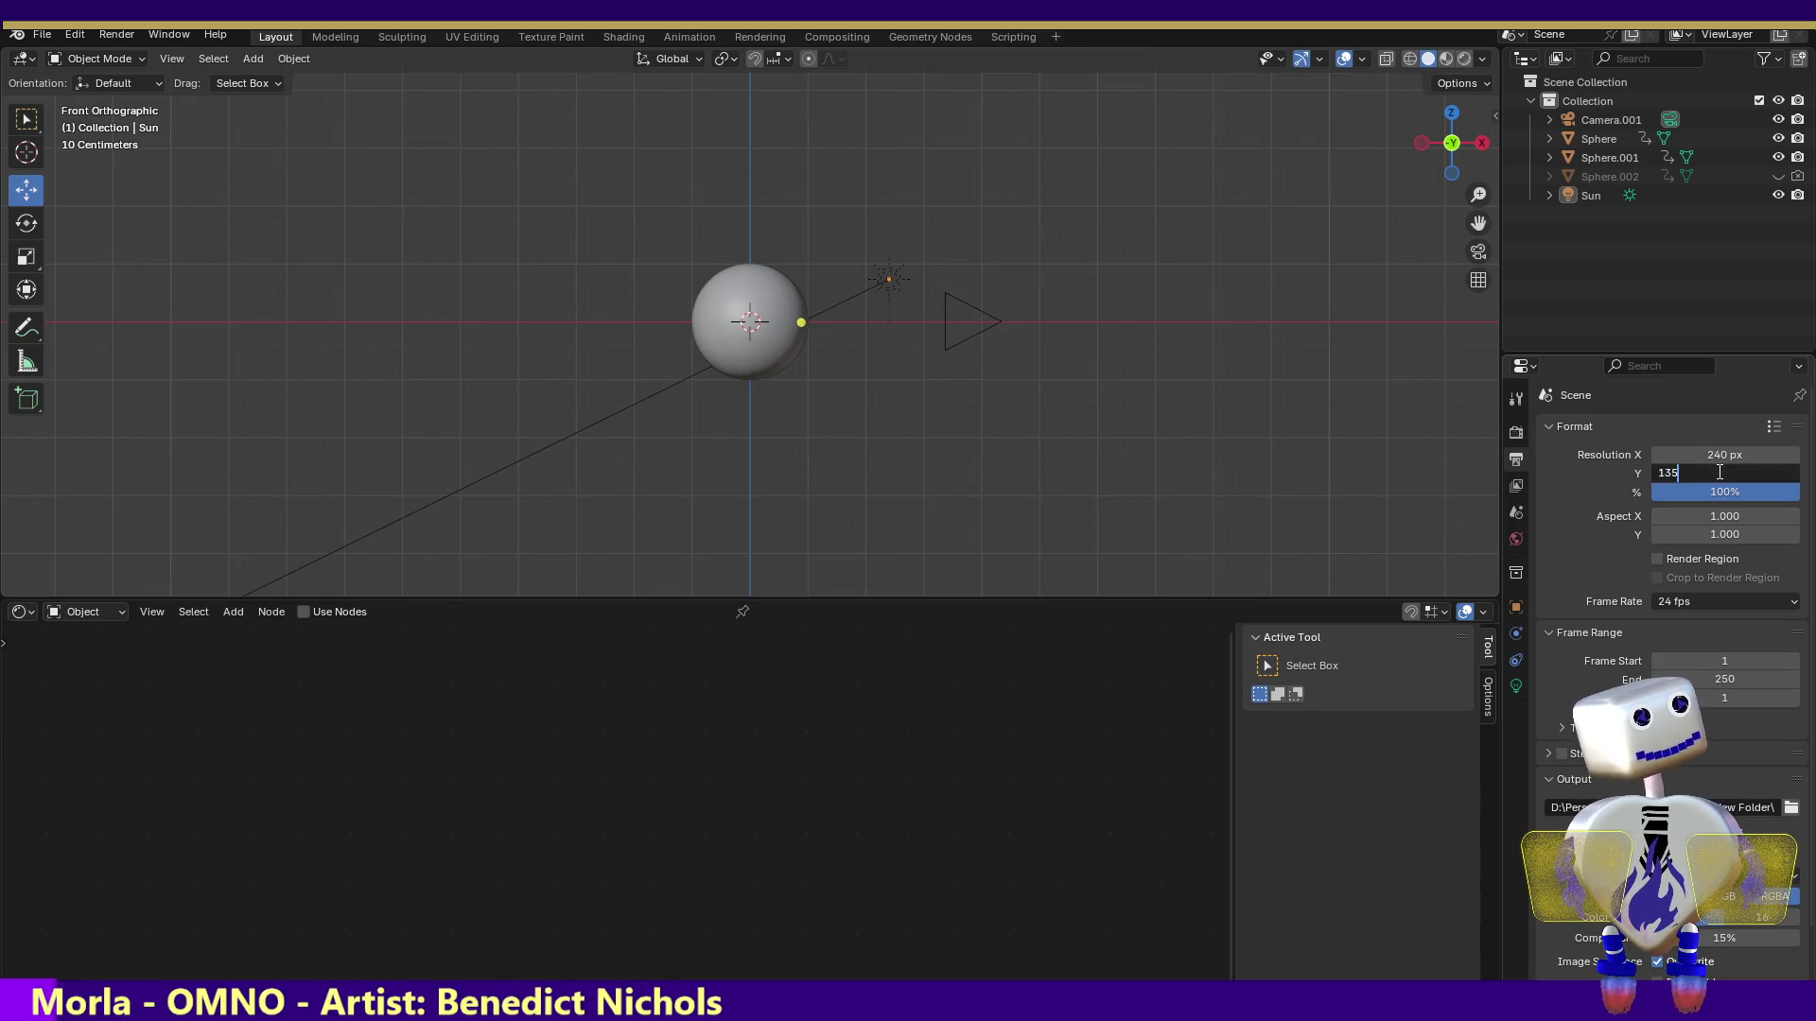
pyautogui.press('Return')
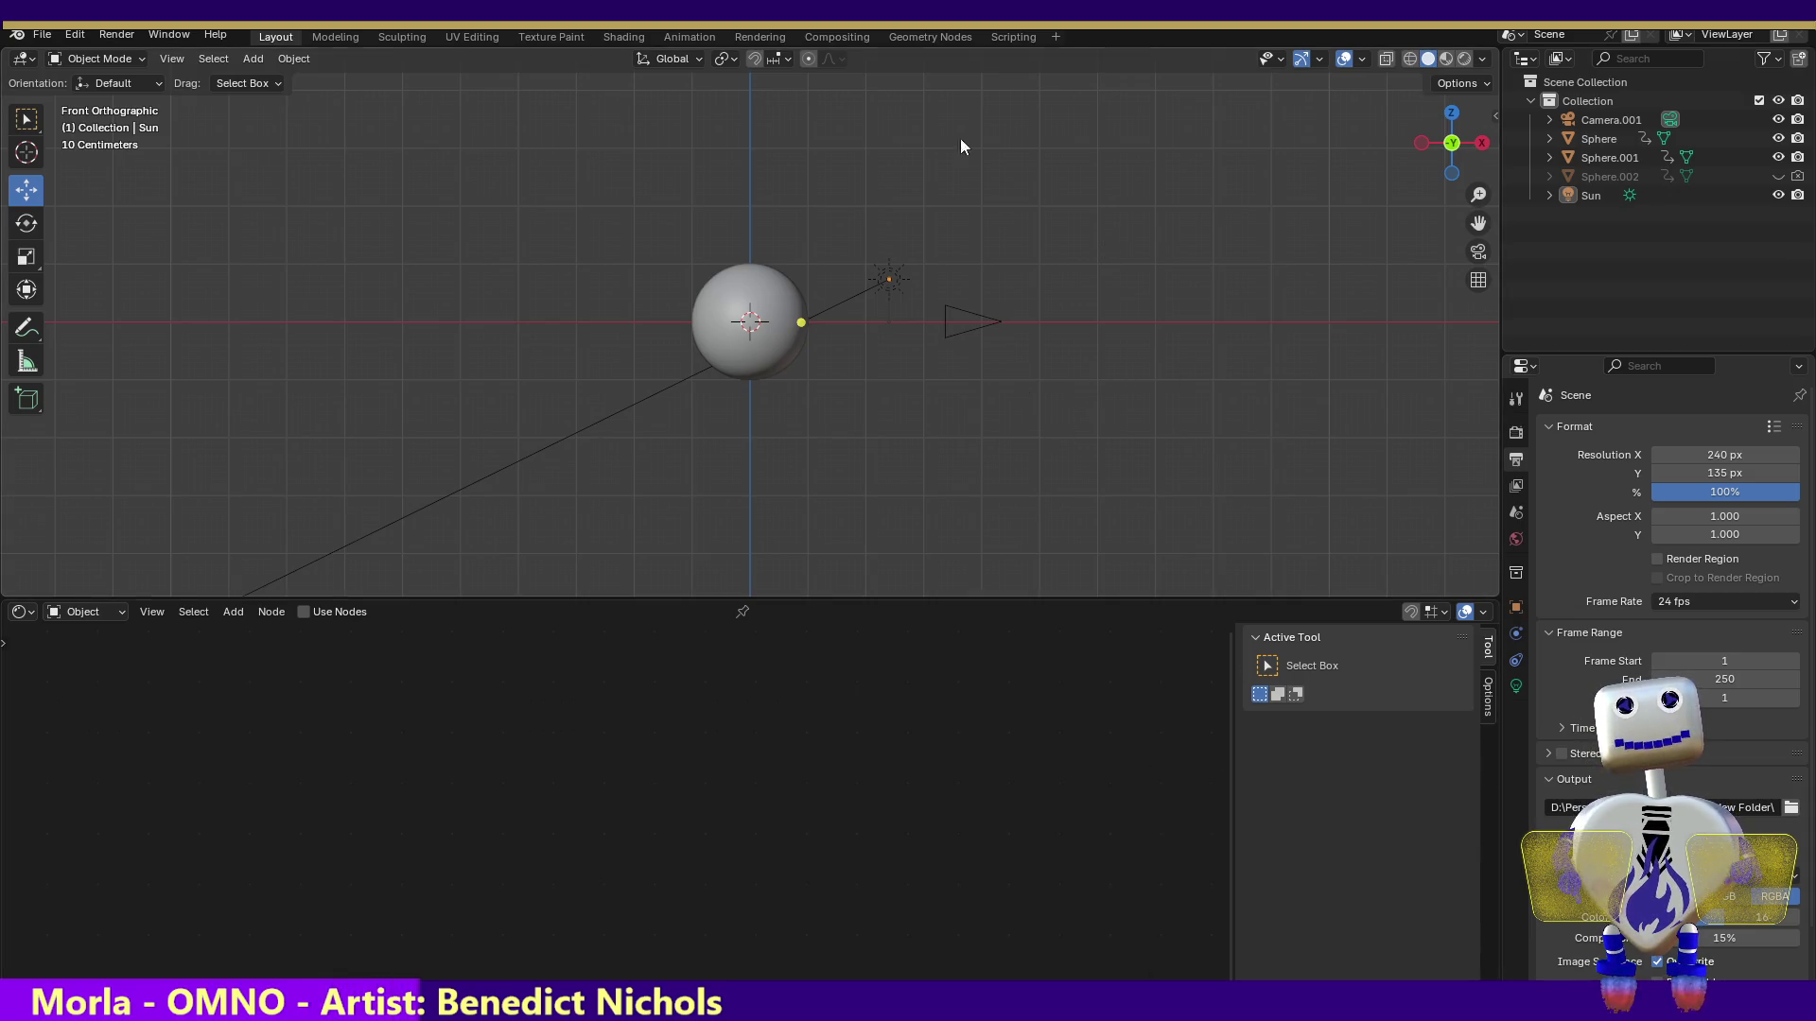
# Select Sphere.001, preview its rotation to frame 37 in the Animation workspace, and render the full animation
pyautogui.click(79, 35)
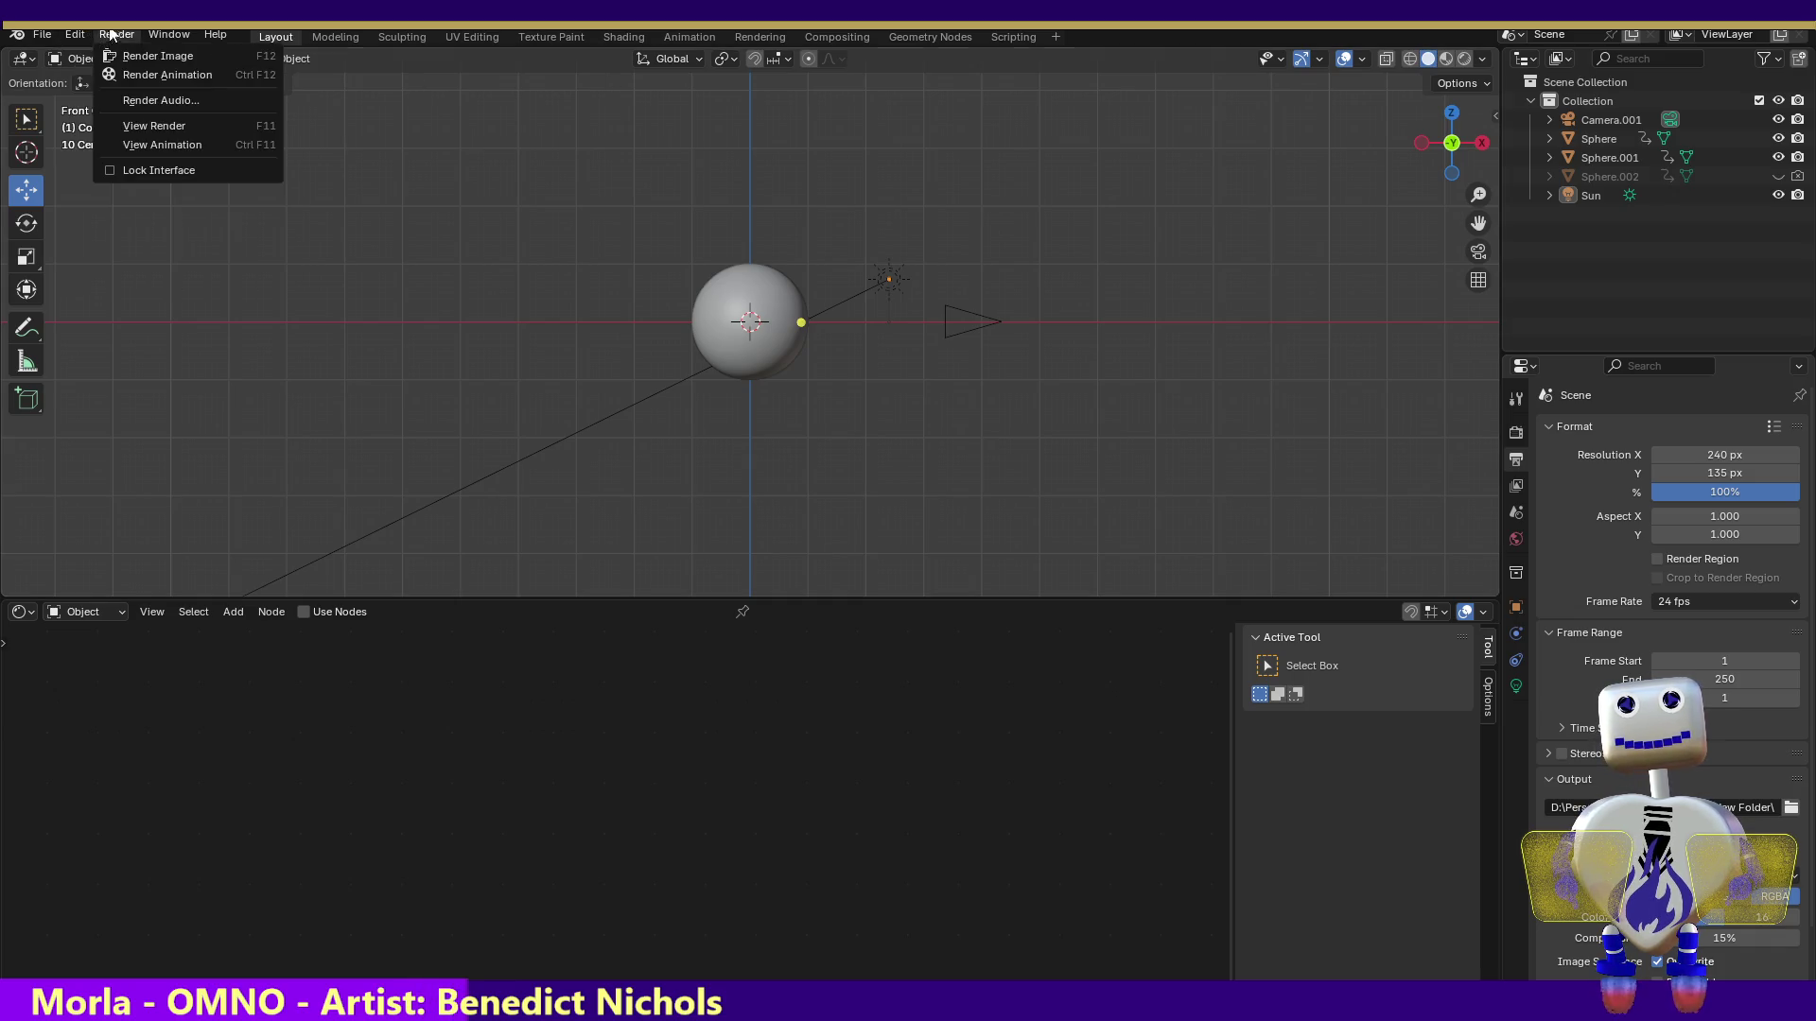
pyautogui.click(738, 289)
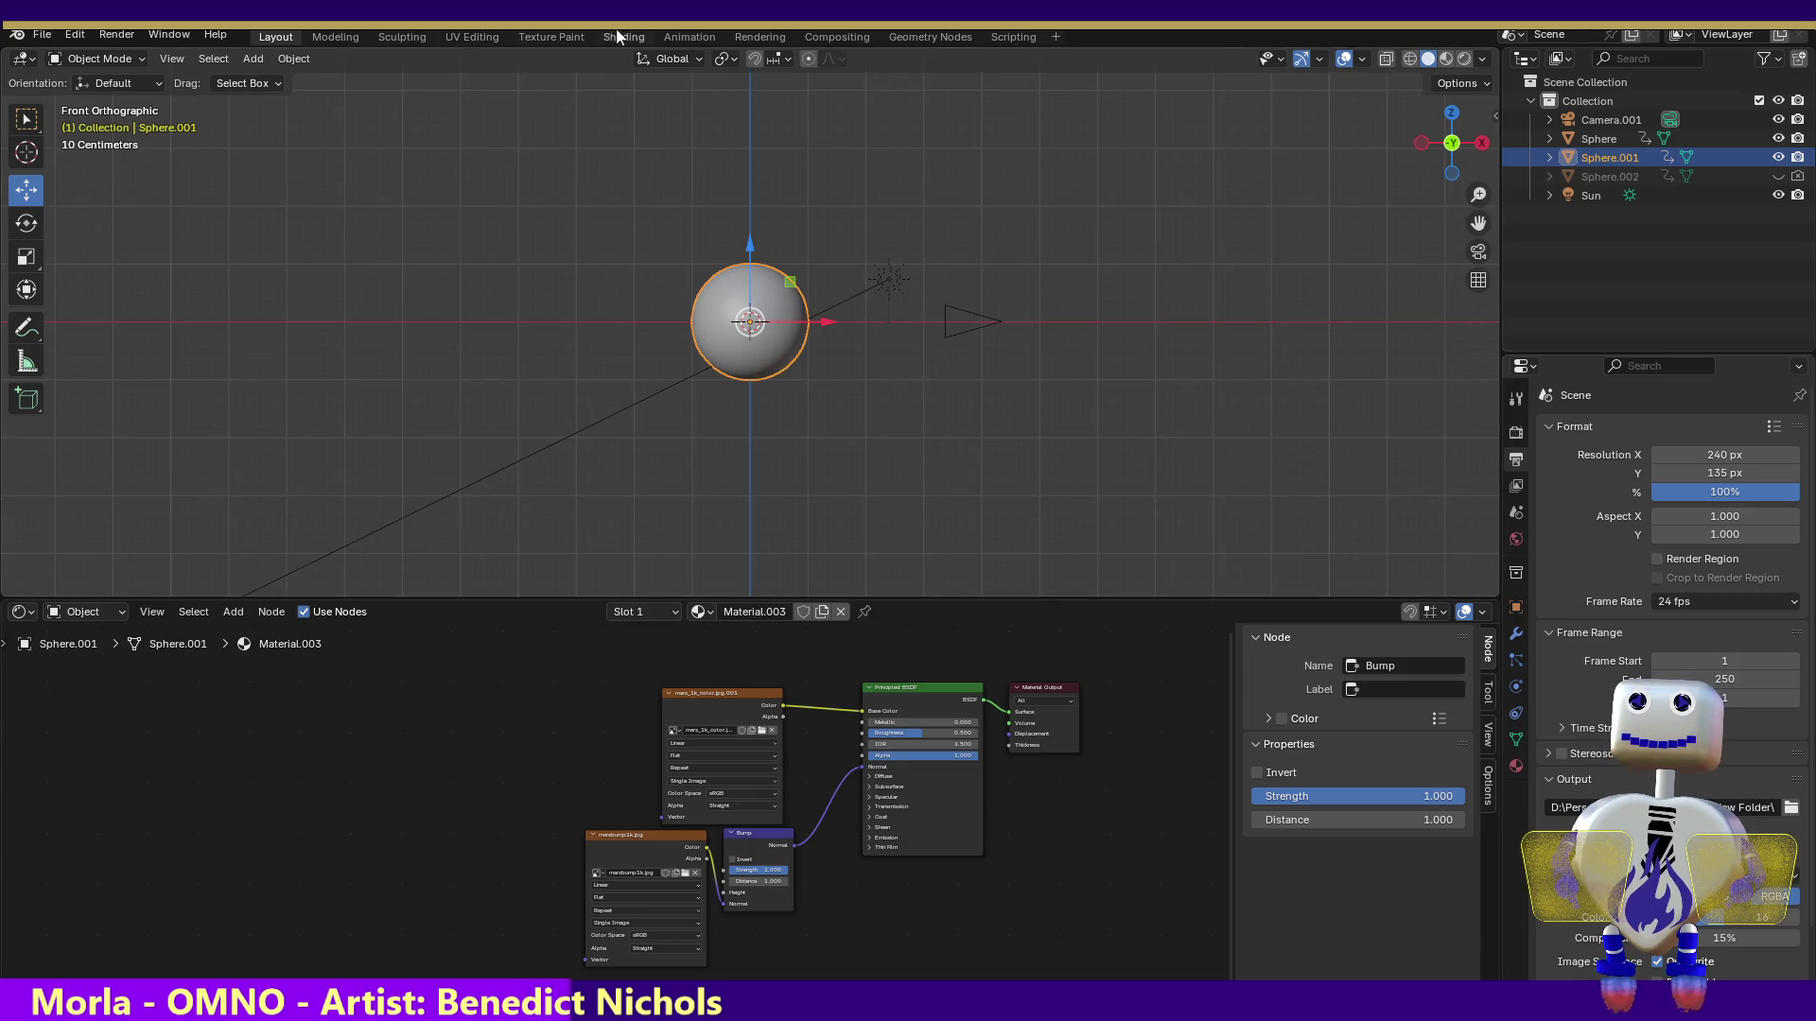
pyautogui.click(678, 35)
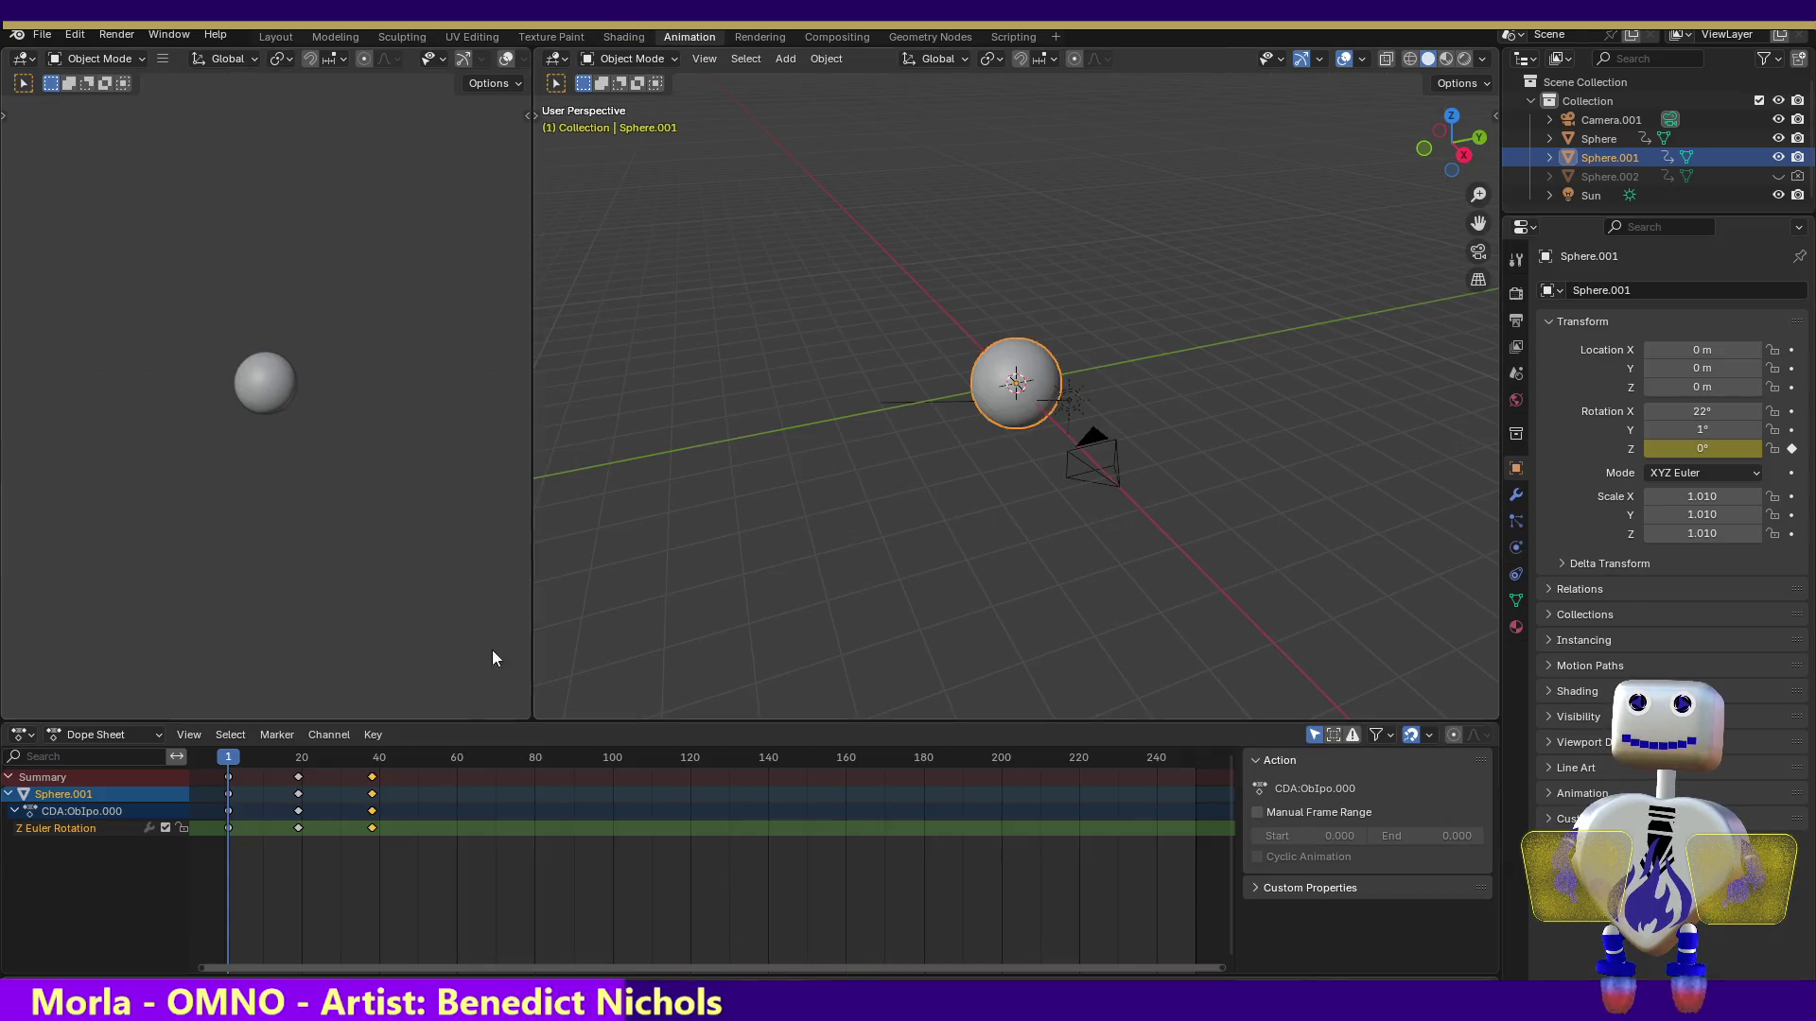
pyautogui.moveTo(236, 762); pyautogui.dragTo(373, 762)
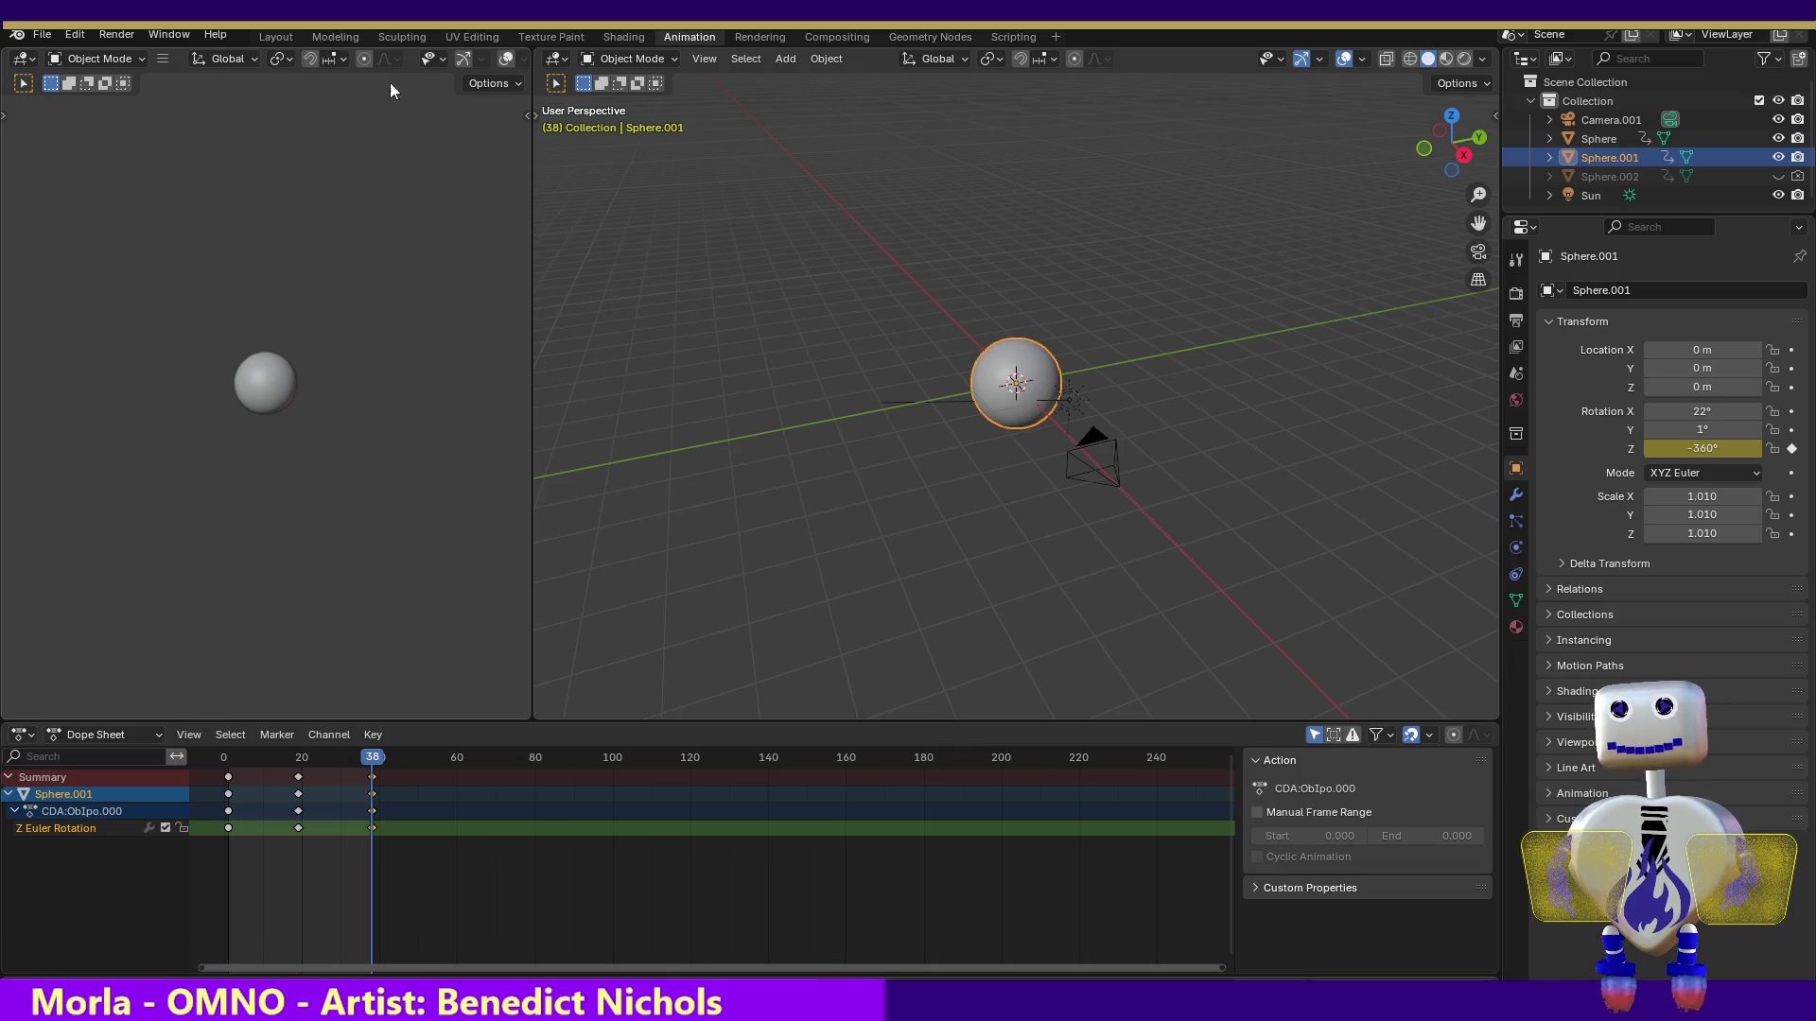
pyautogui.click(118, 35)
pyautogui.click(132, 82)
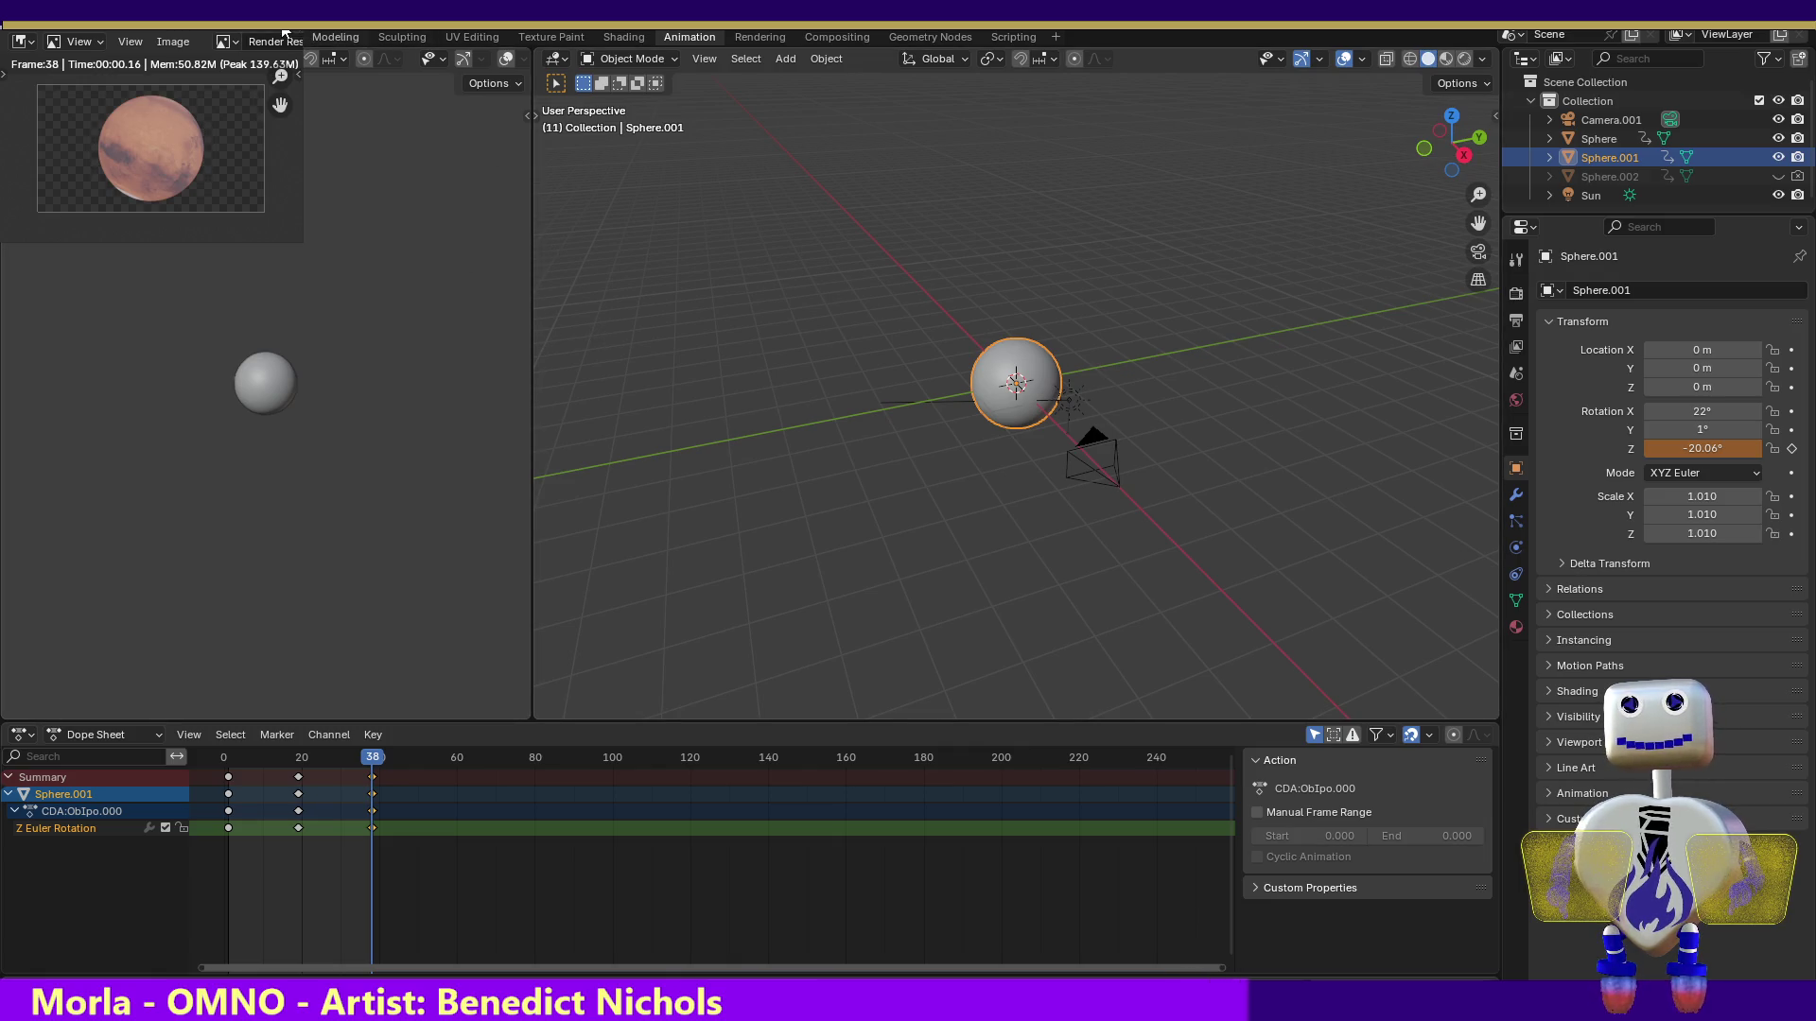
# Close the render window and bring the sprite sheet maker browser forward
pyautogui.press('Escape')
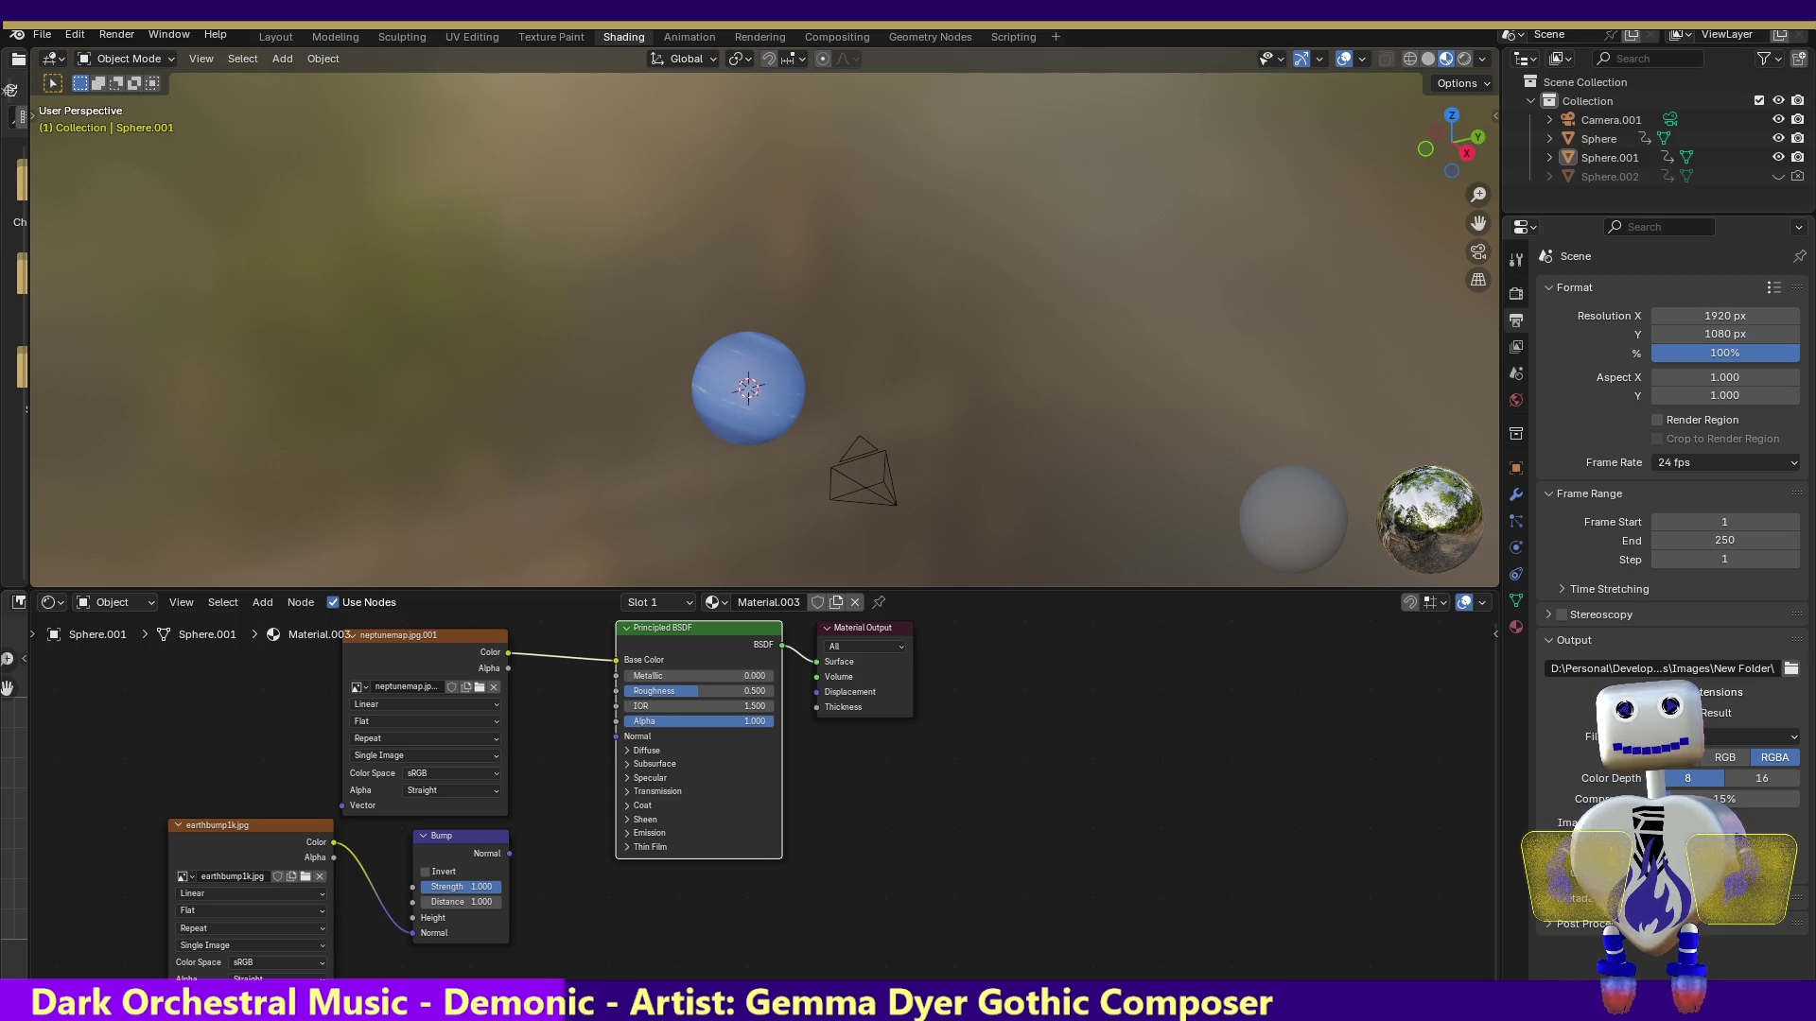
pyautogui.hotkey('alt', 'Tab')
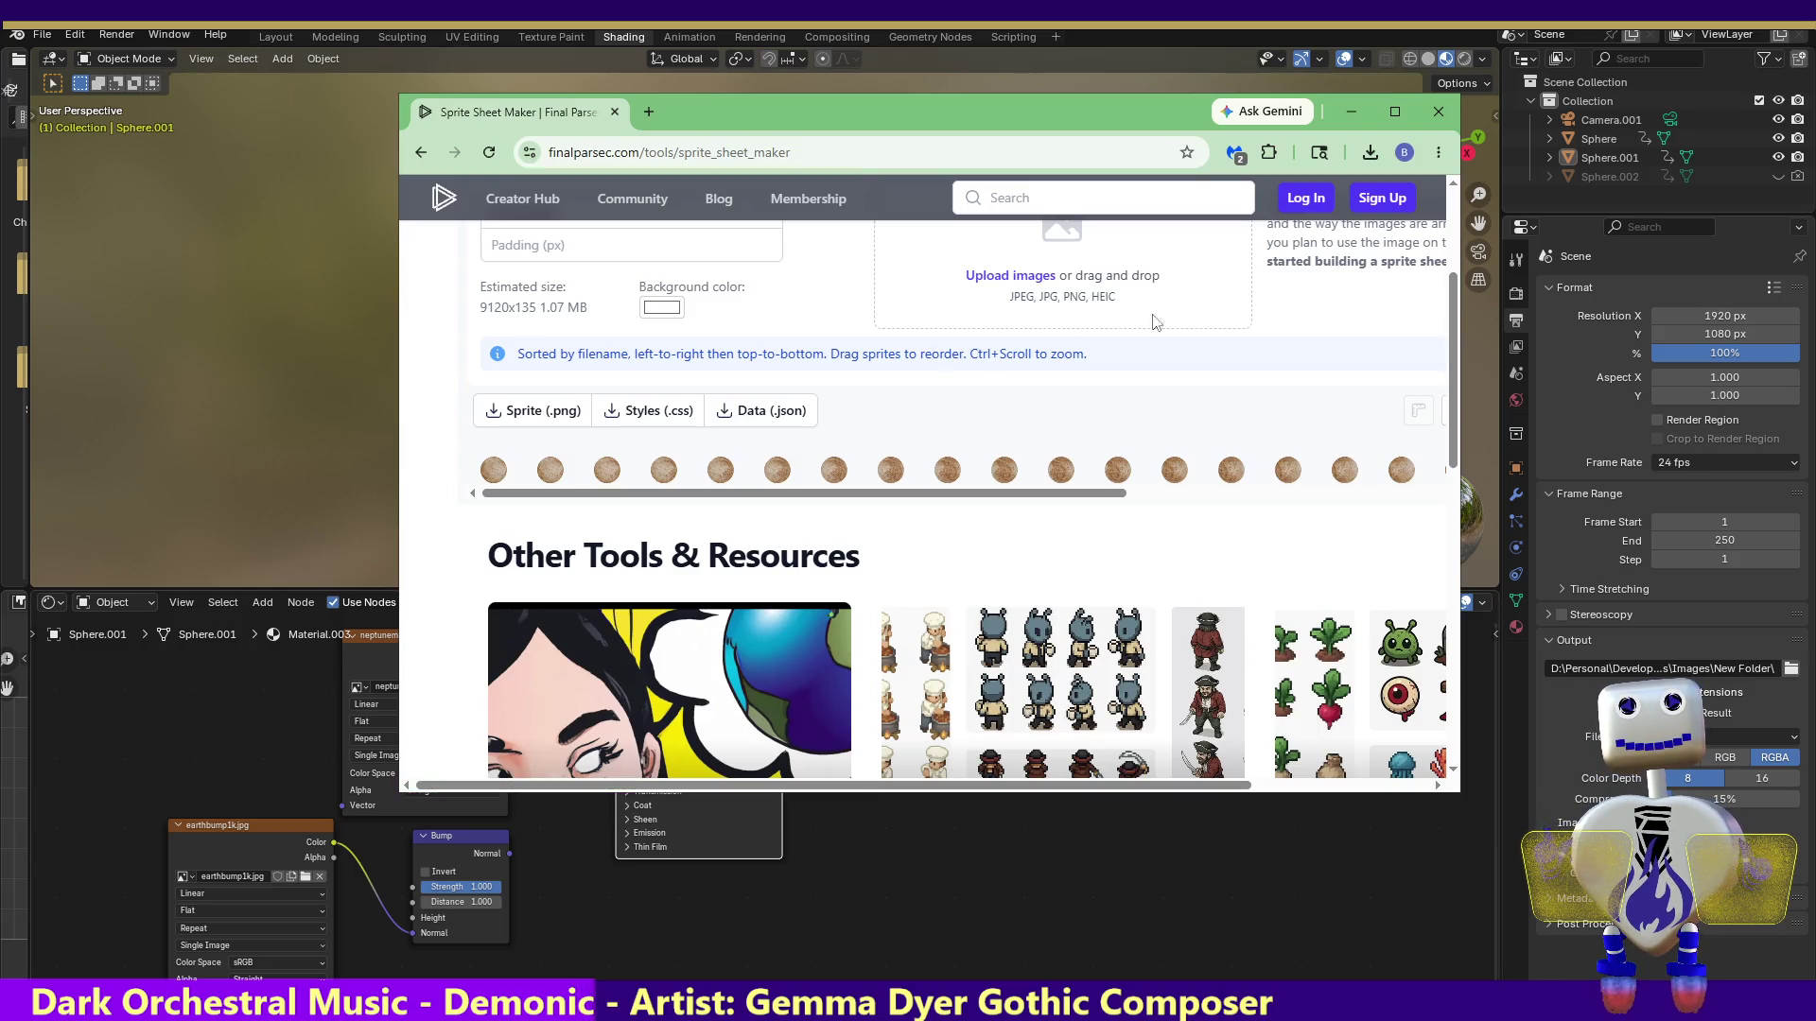
# Reload the sprite sheet maker, choose the single horizontal row layout, and add the rendered planet frames
pyautogui.click(489, 152)
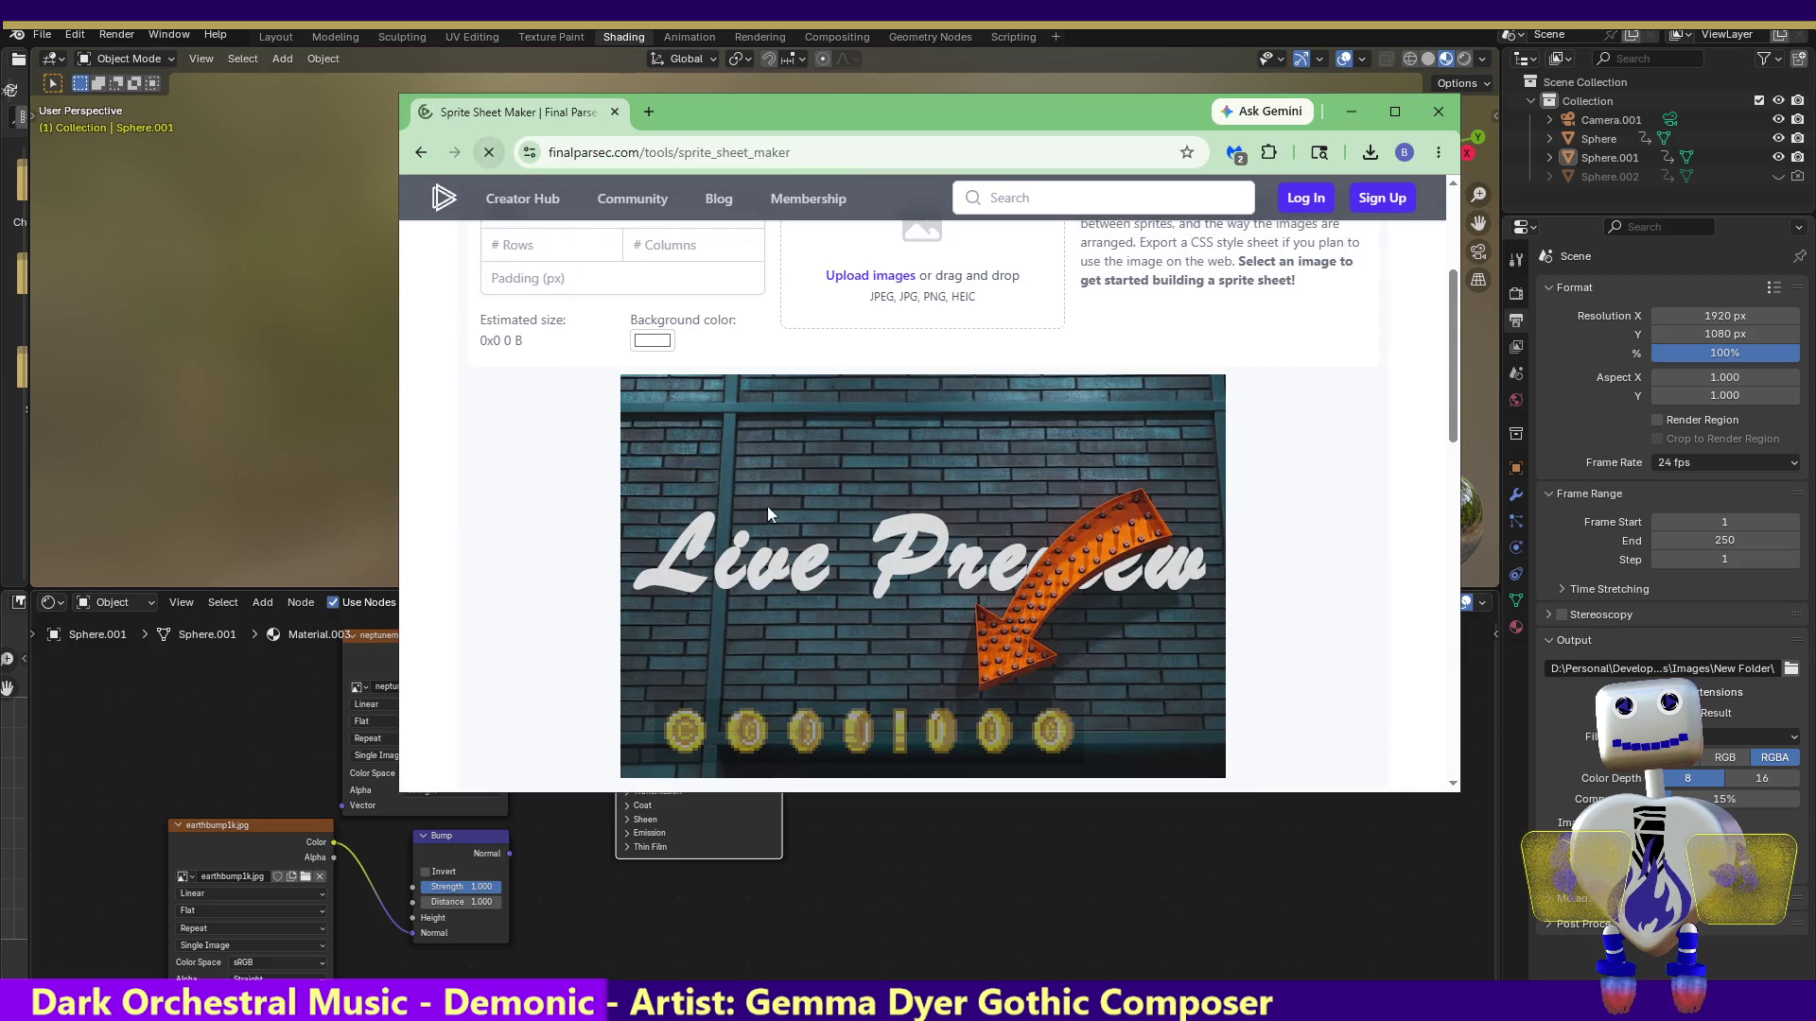
pyautogui.scroll(3, 1450, 436)
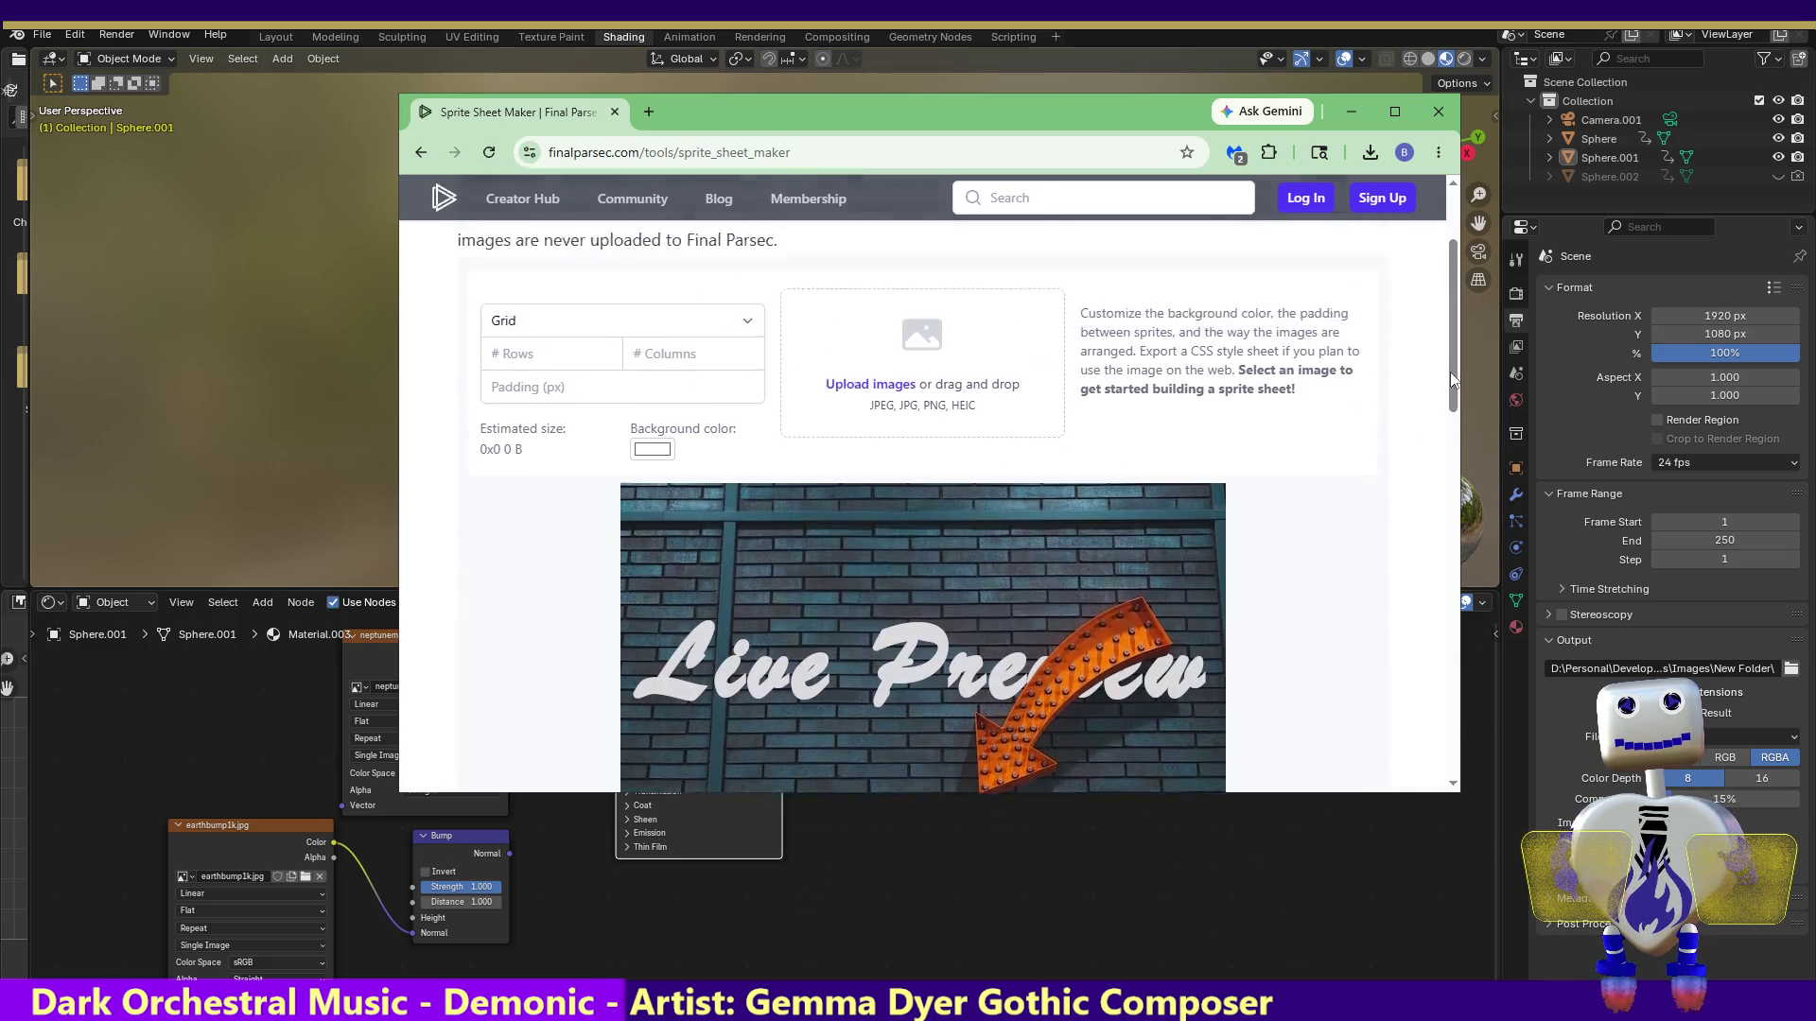
pyautogui.click(541, 501)
pyautogui.click(552, 556)
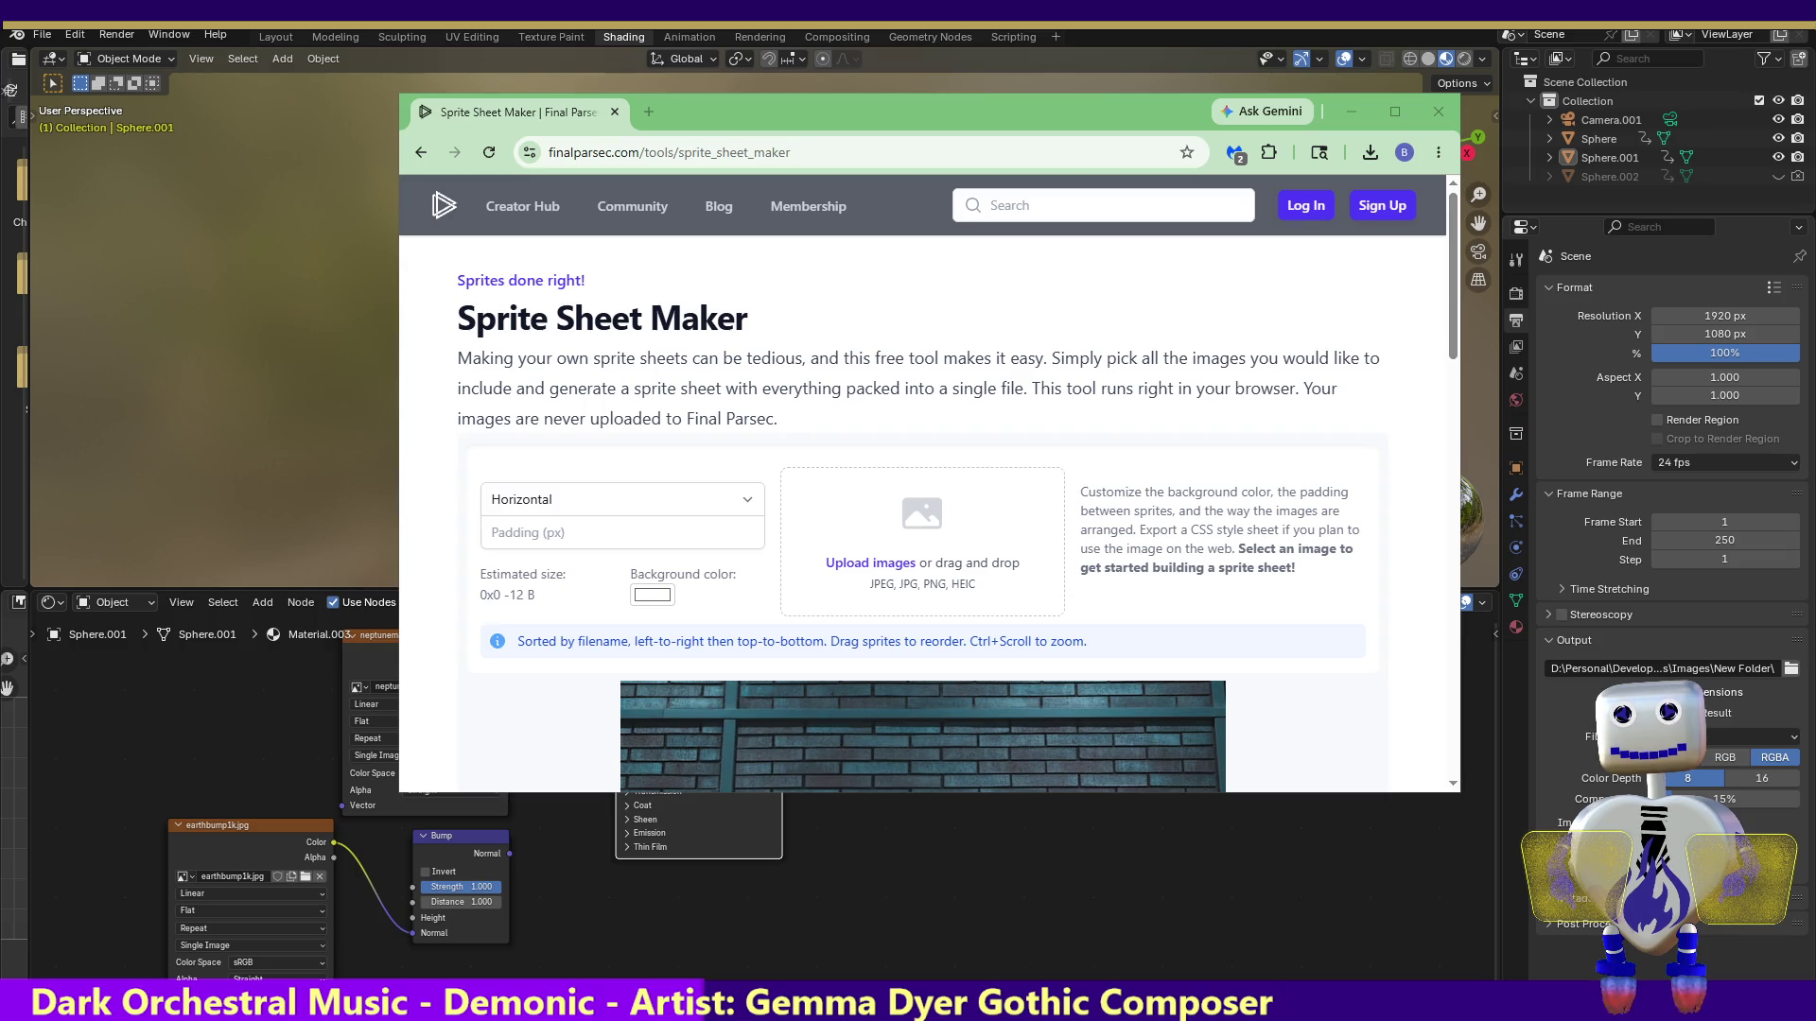
pyautogui.moveTo(638, 963); pyautogui.dragTo(898, 549)
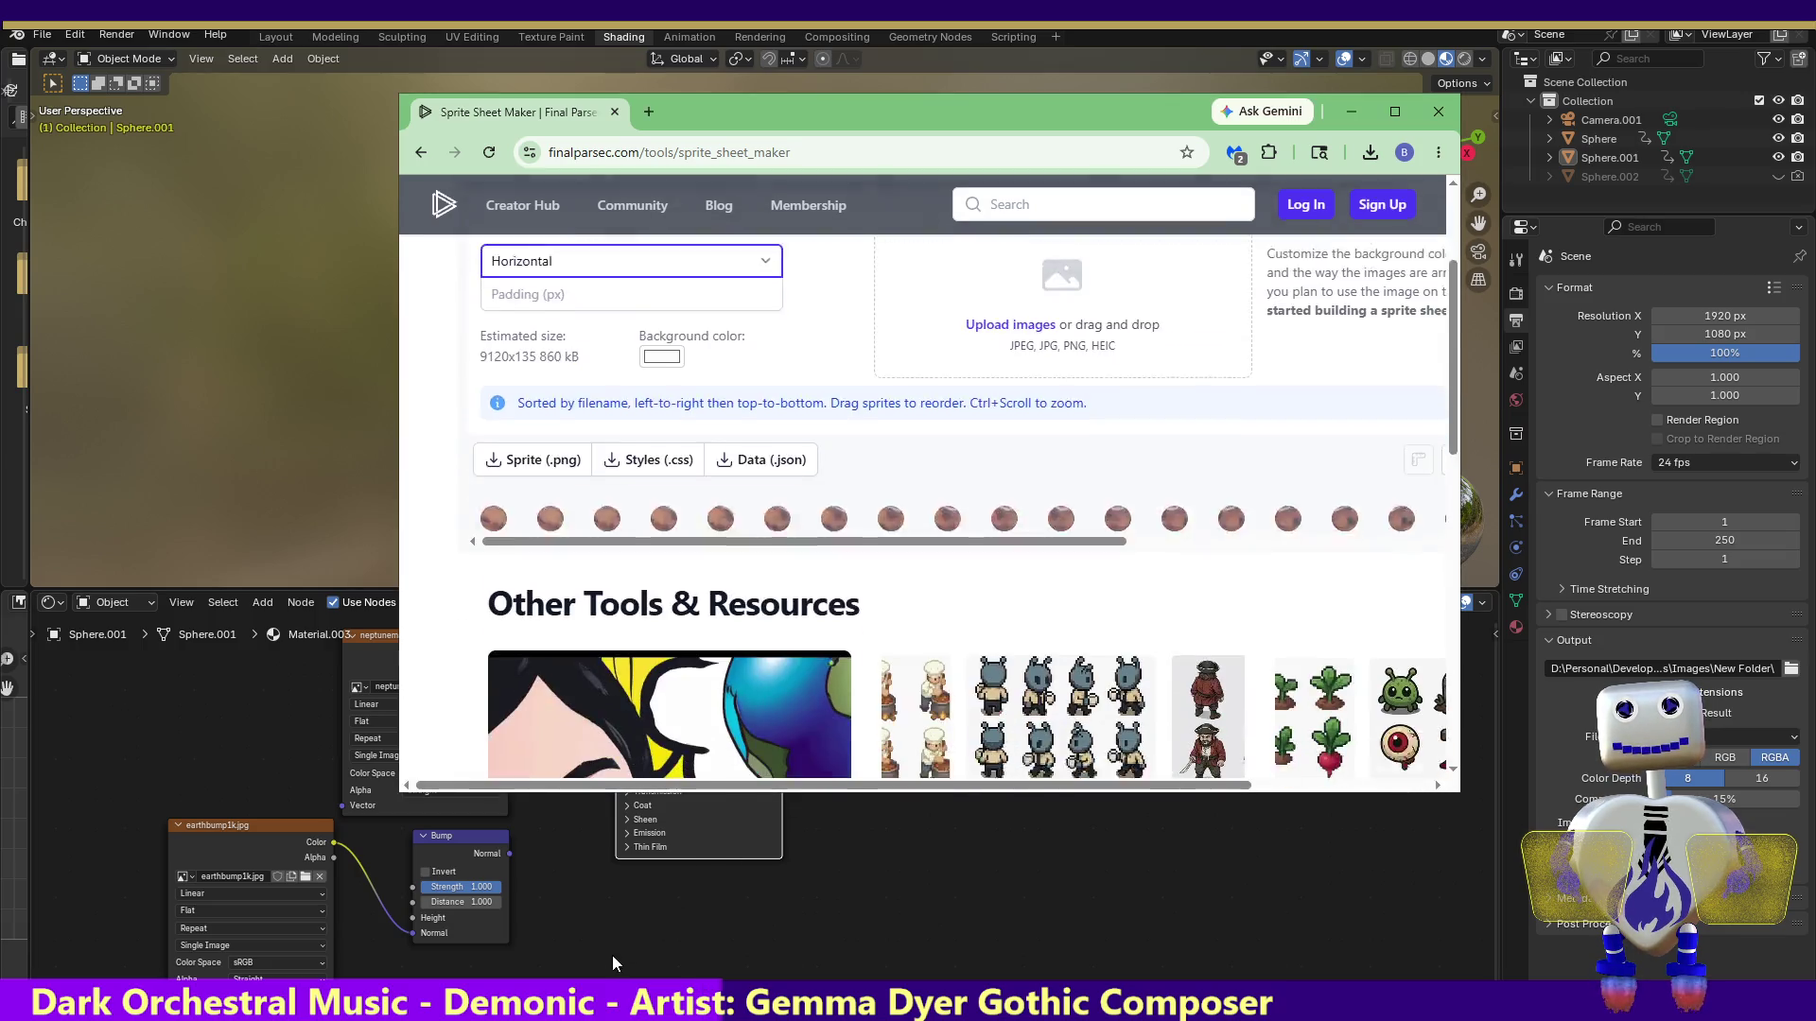
# Scroll across the 9120x135 planet strip to check every frame, then maximize the browser
pyautogui.scroll(1, 621, 946)
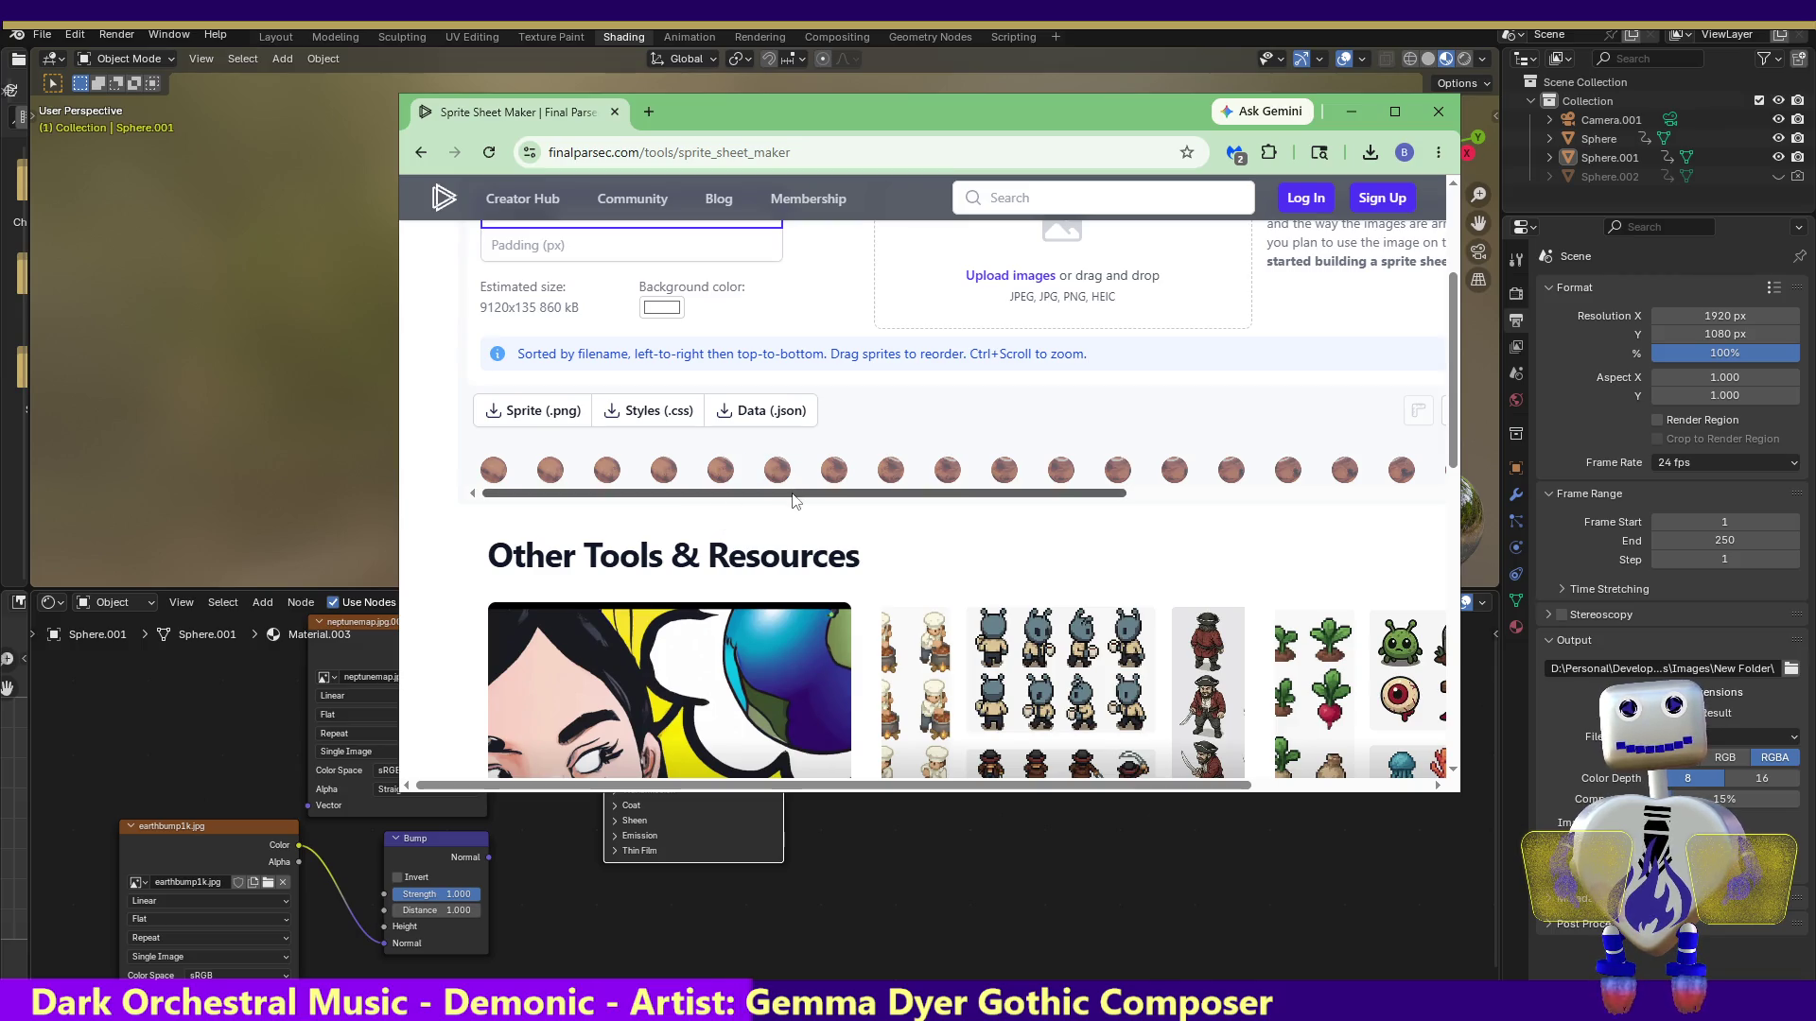
pyautogui.scroll(1, 851, 497)
pyautogui.hscroll(2, 851, 497)
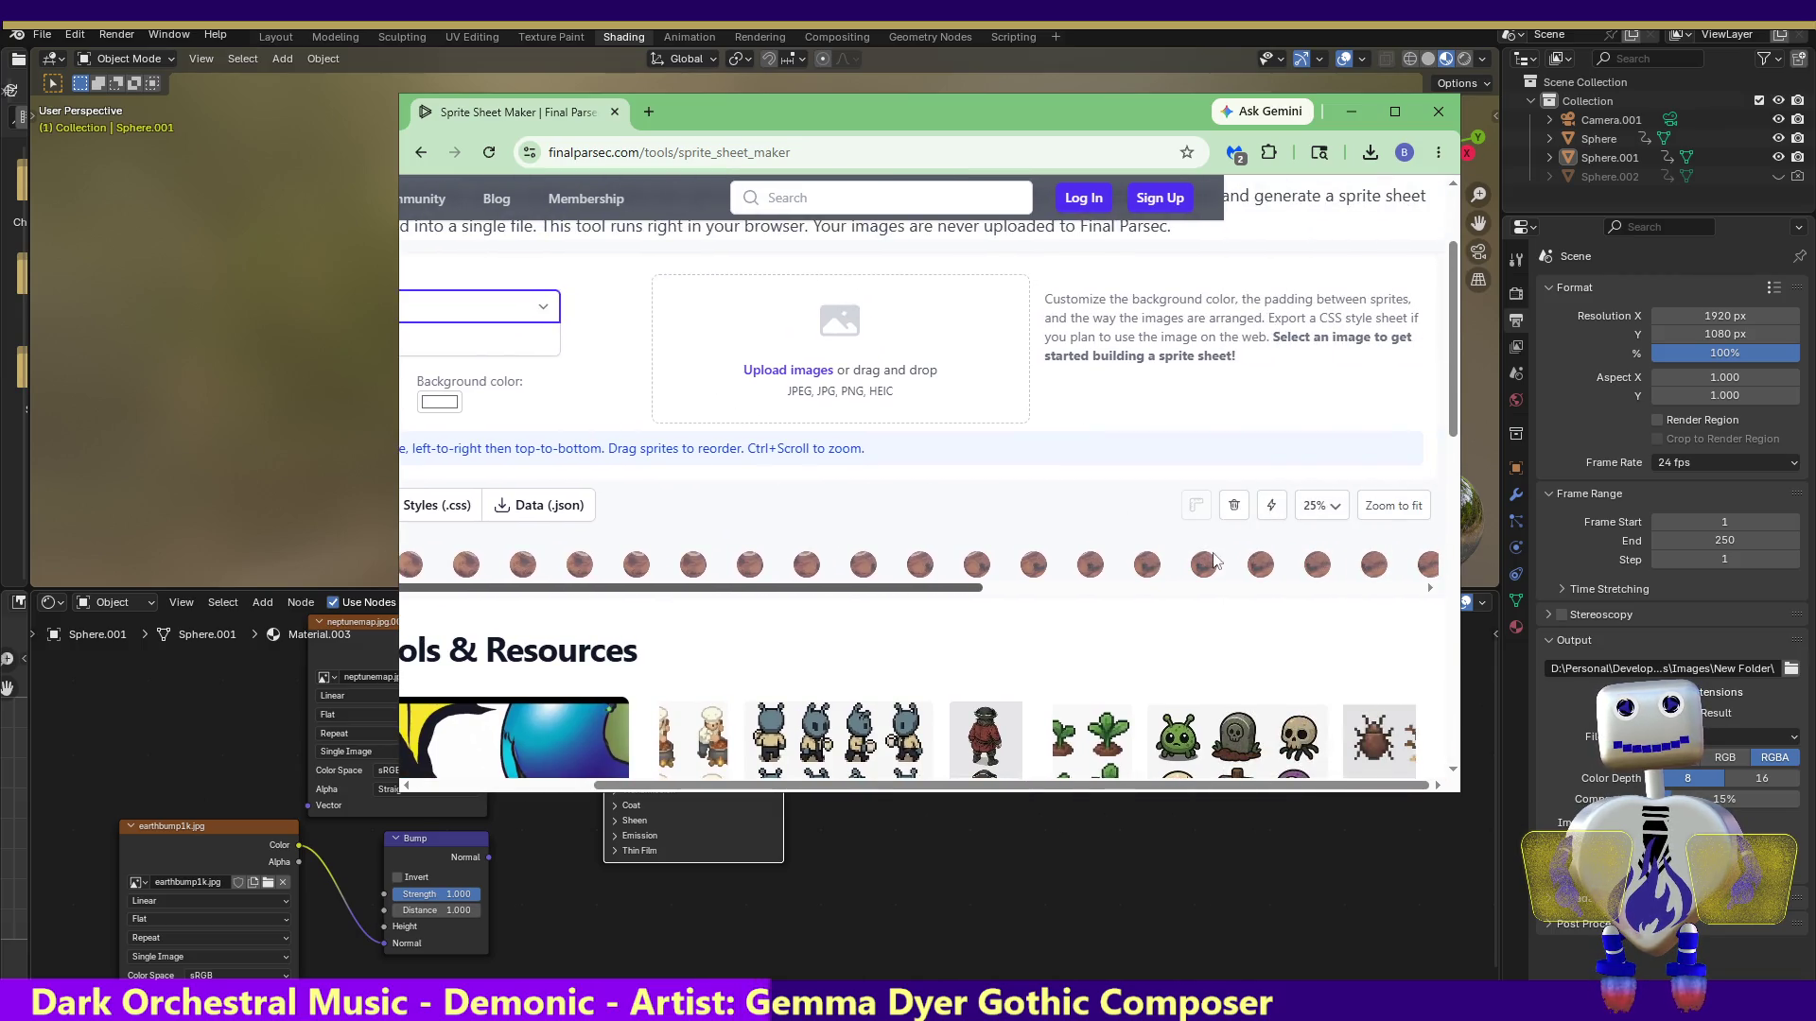
pyautogui.moveTo(979, 588); pyautogui.dragTo(1241, 598)
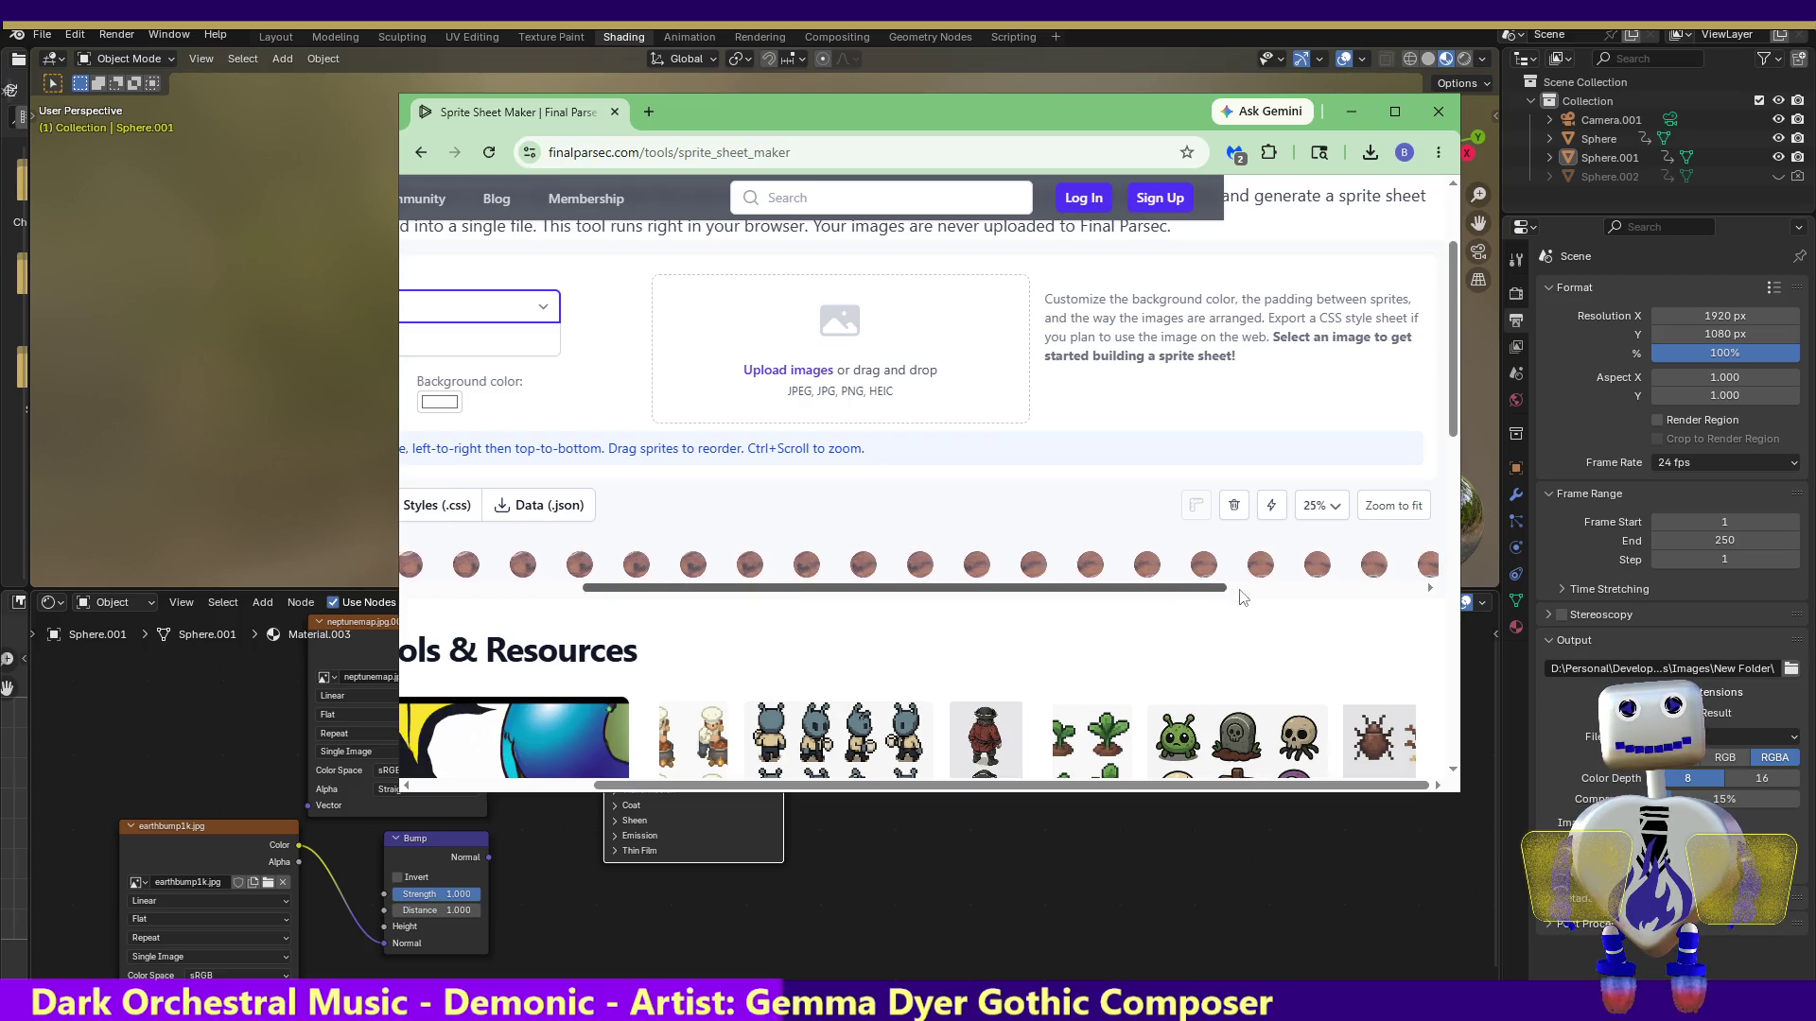
pyautogui.scroll(-2, 1258, 587)
pyautogui.hscroll(1, 1338, 482)
pyautogui.scroll(1, 1281, 426)
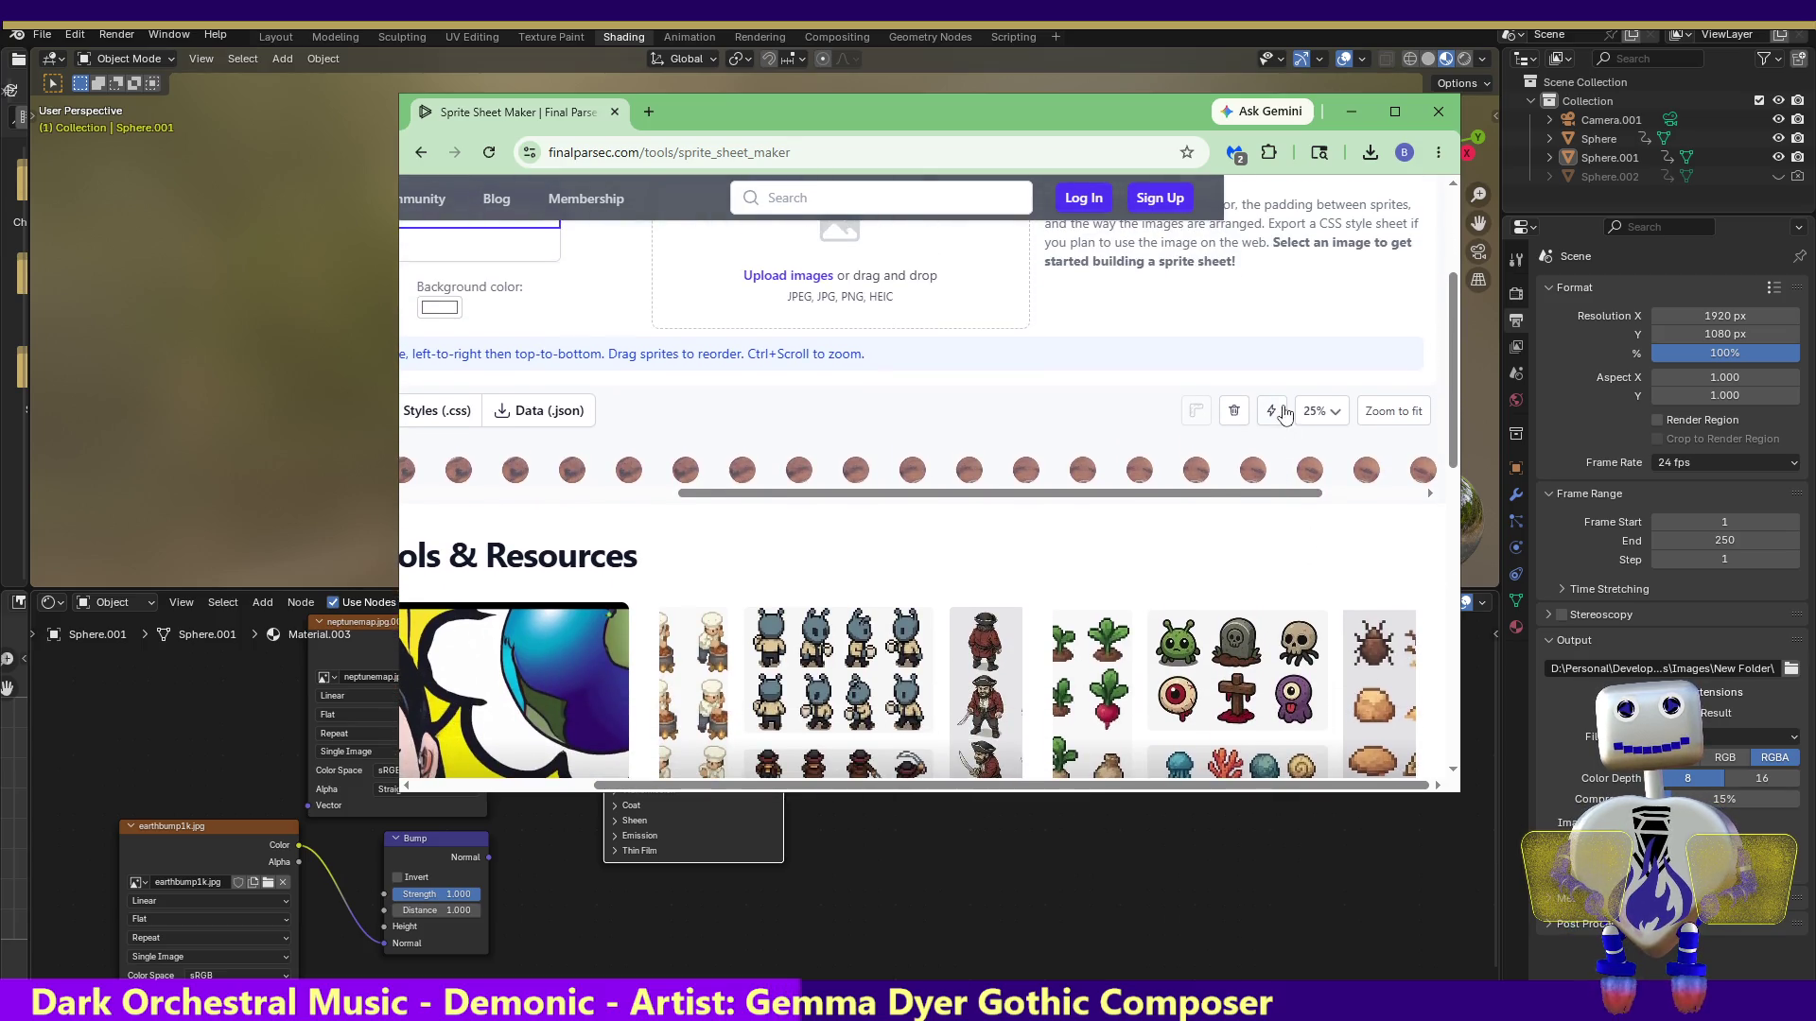
pyautogui.hscroll(2, 1427, 501)
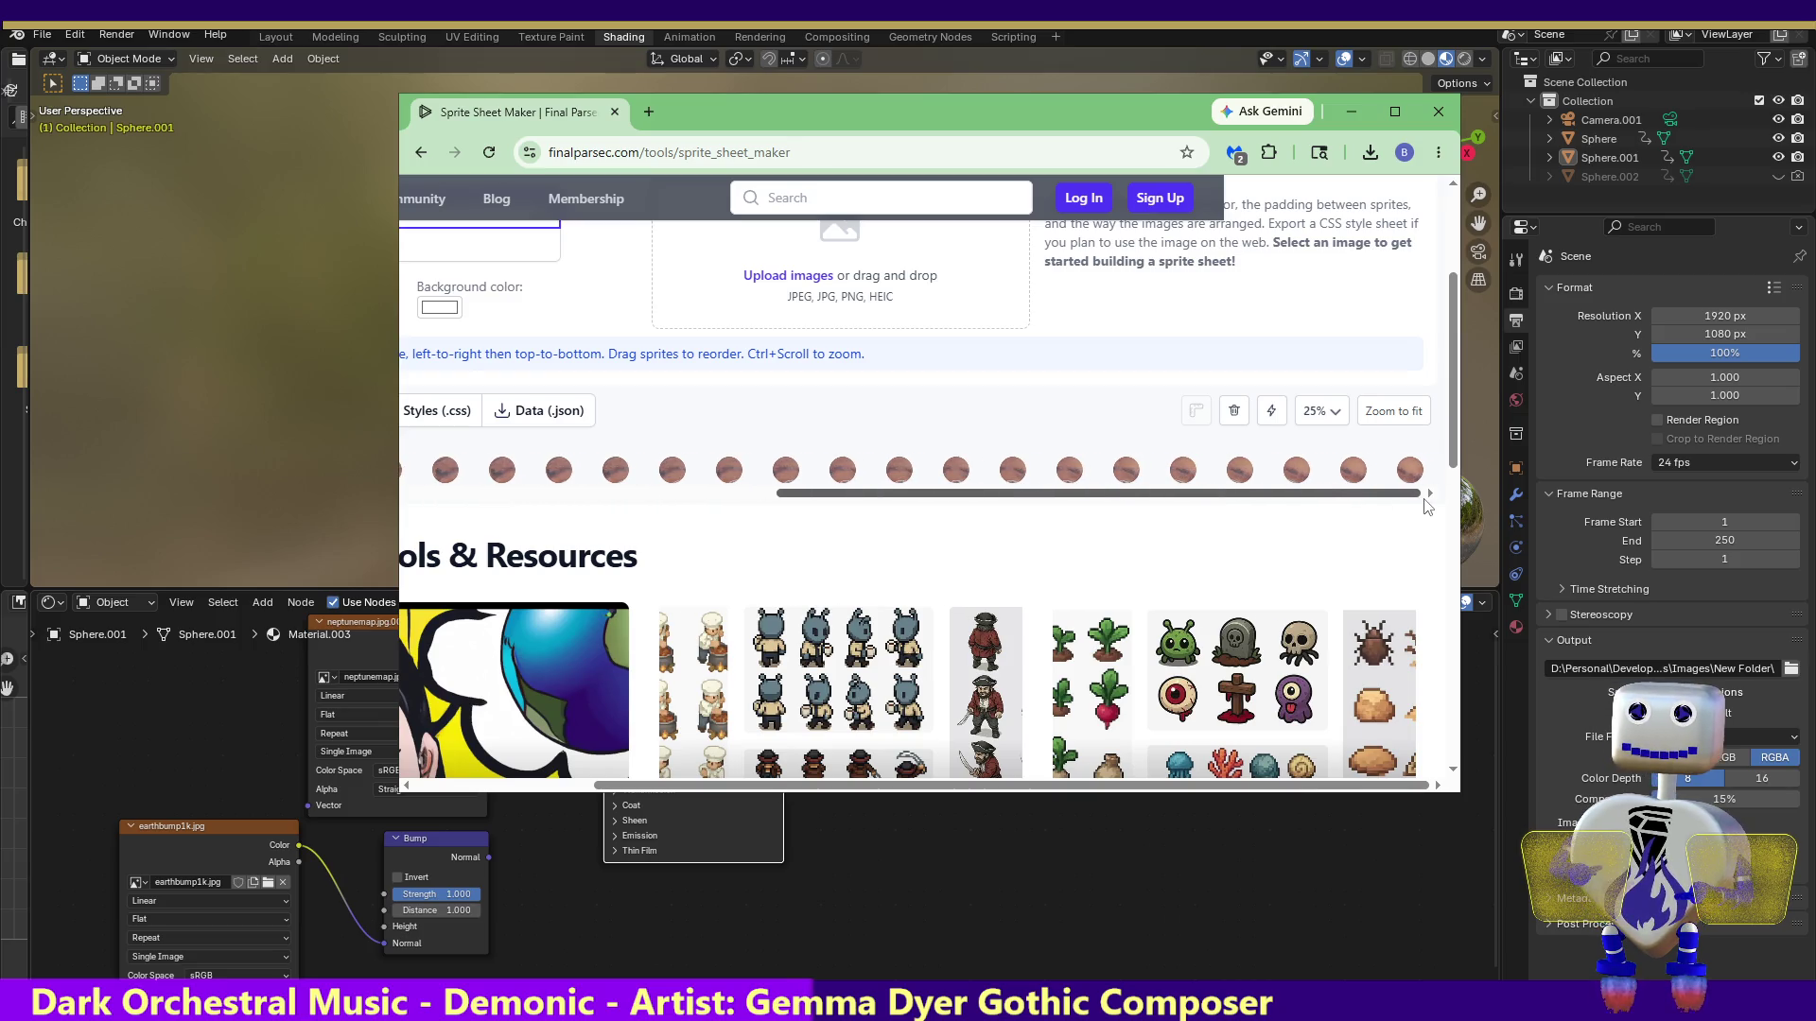
pyautogui.scroll(1, 1433, 504)
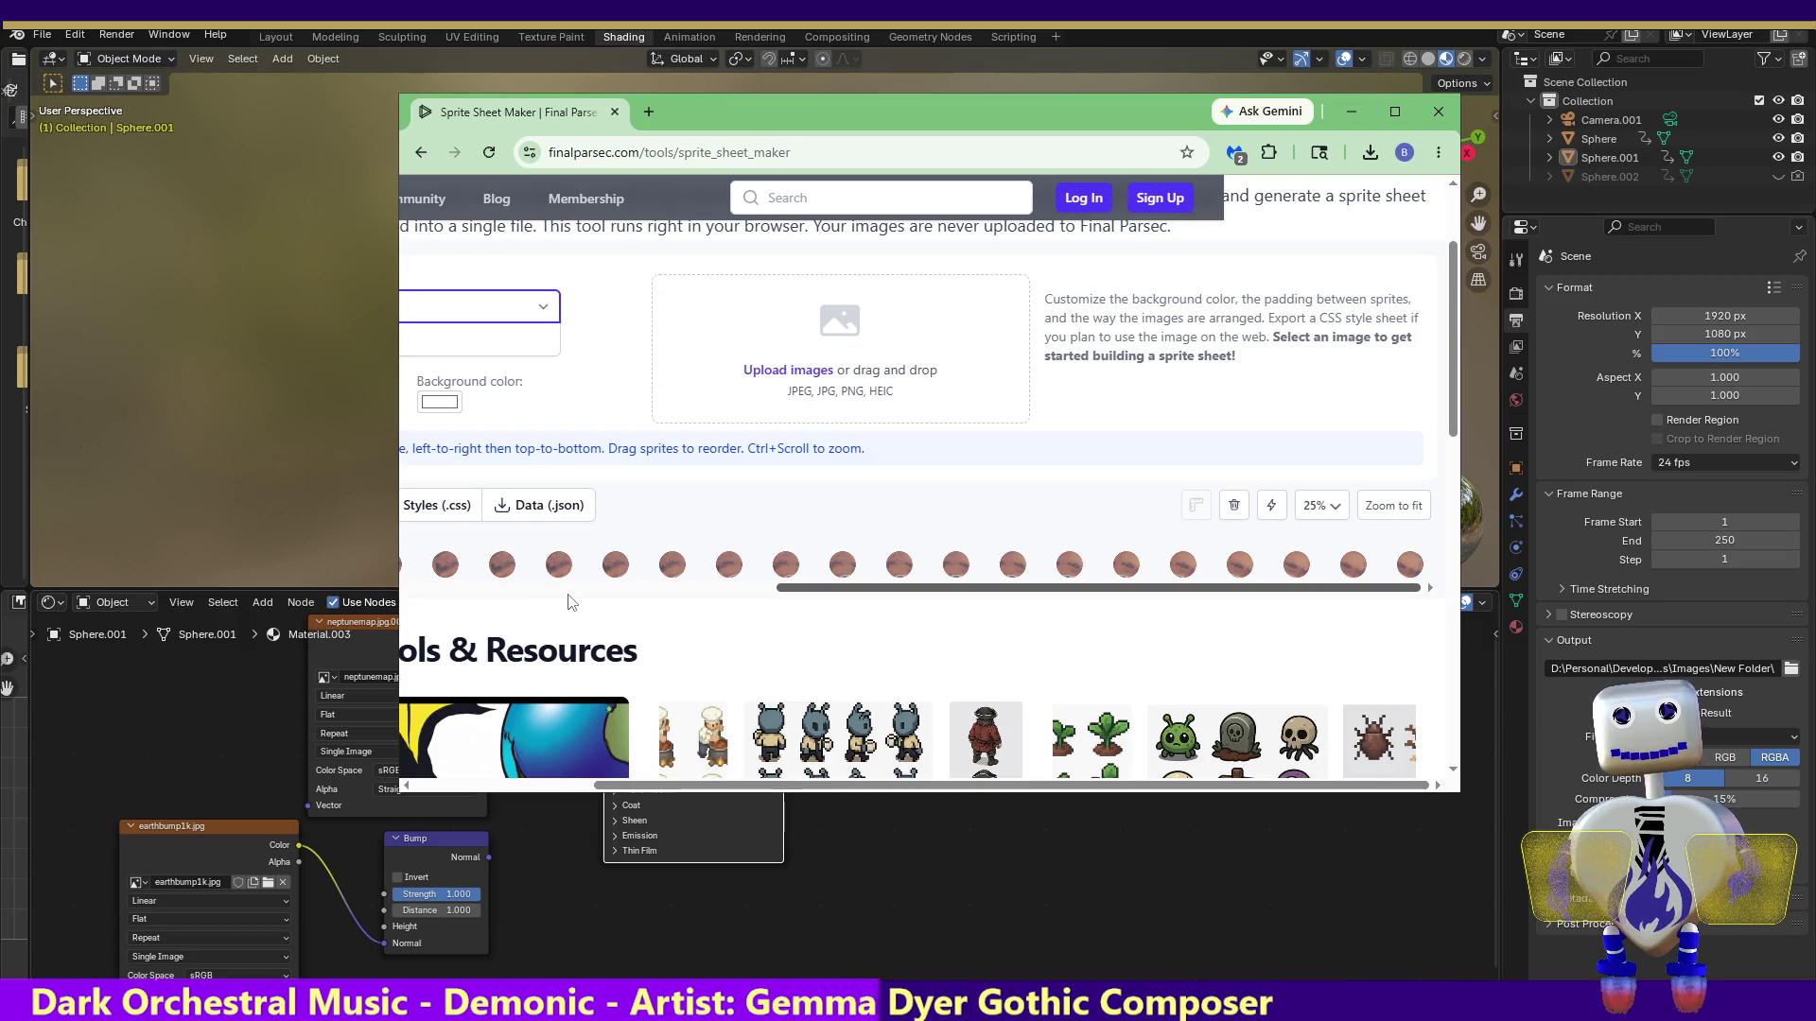
pyautogui.click(730, 603)
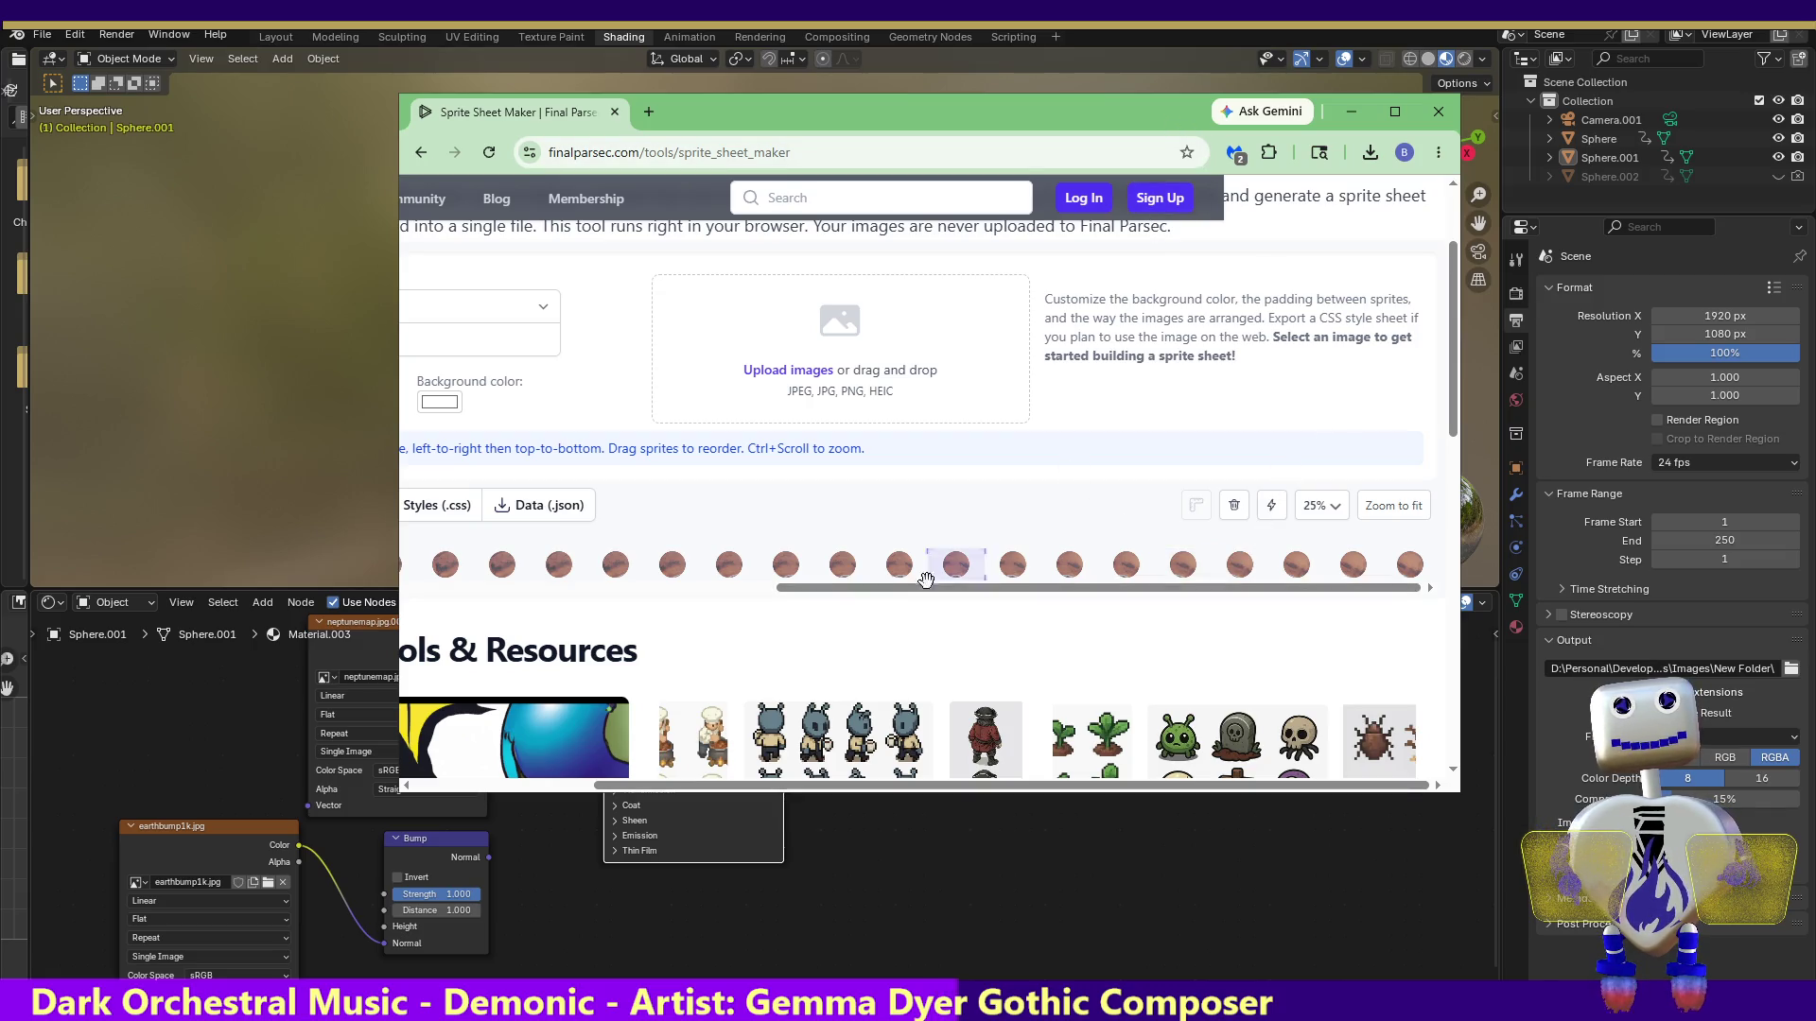
pyautogui.click(581, 587)
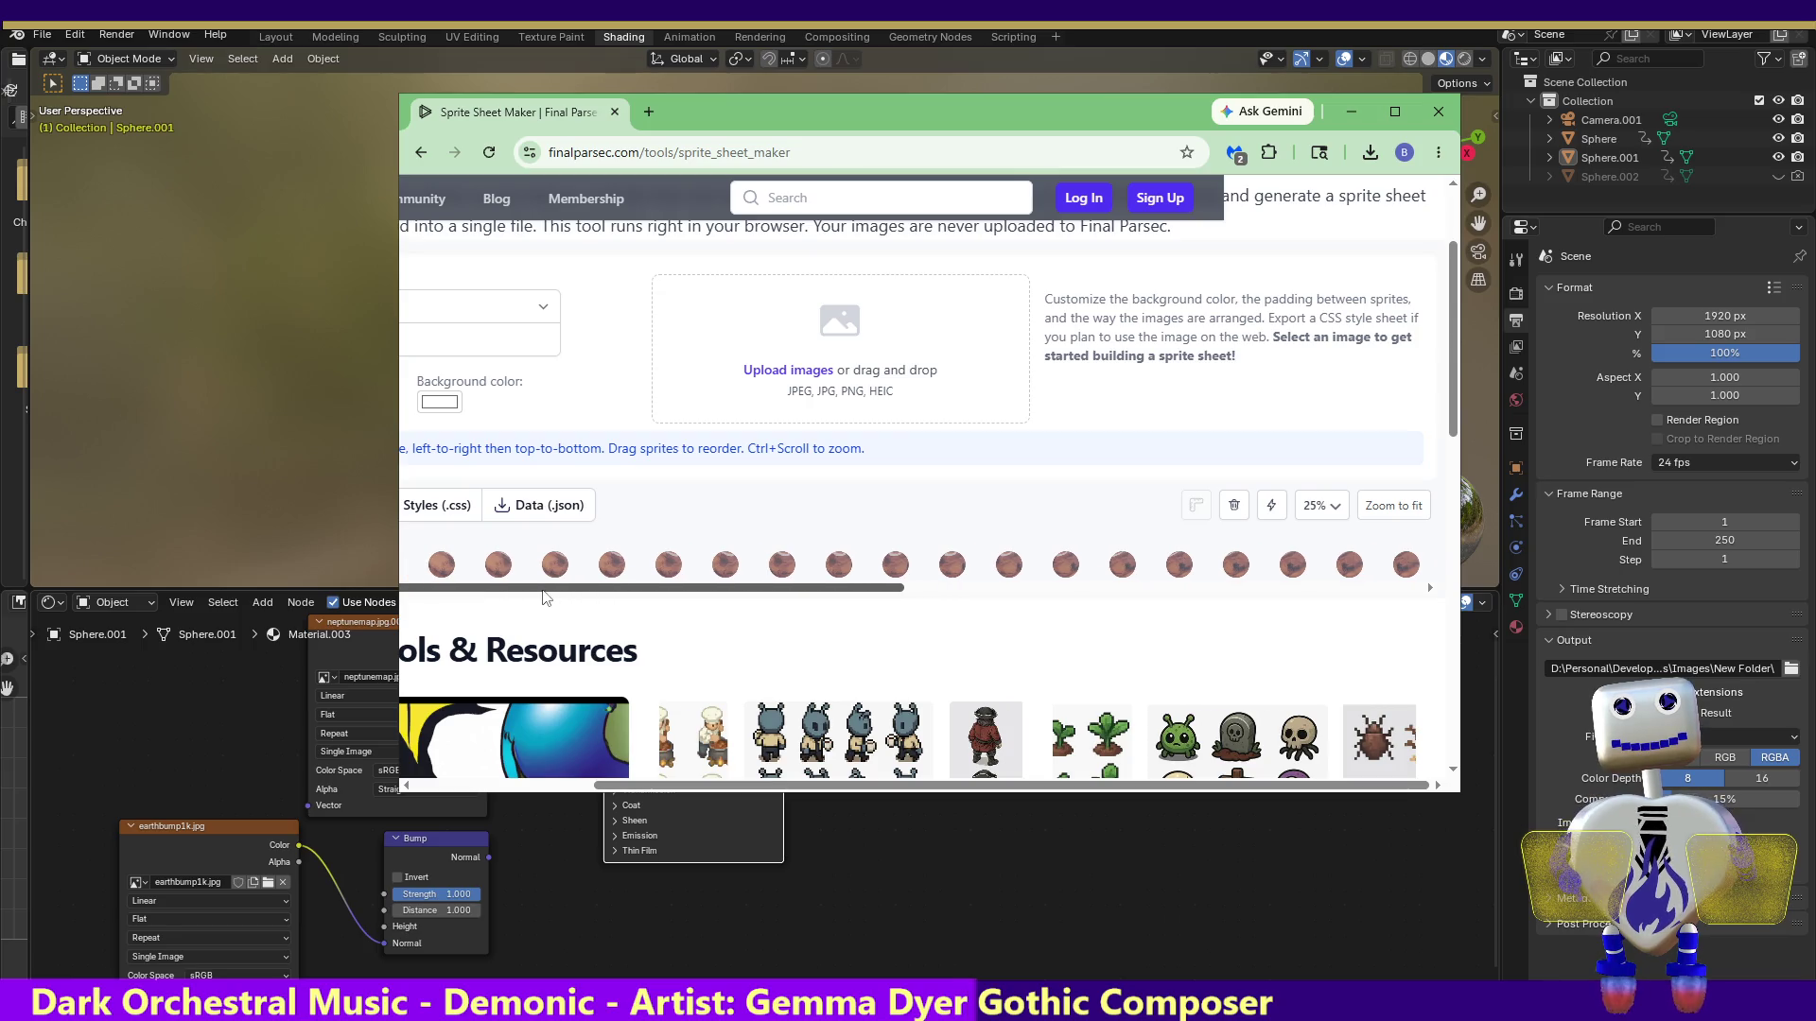
pyautogui.click(1394, 111)
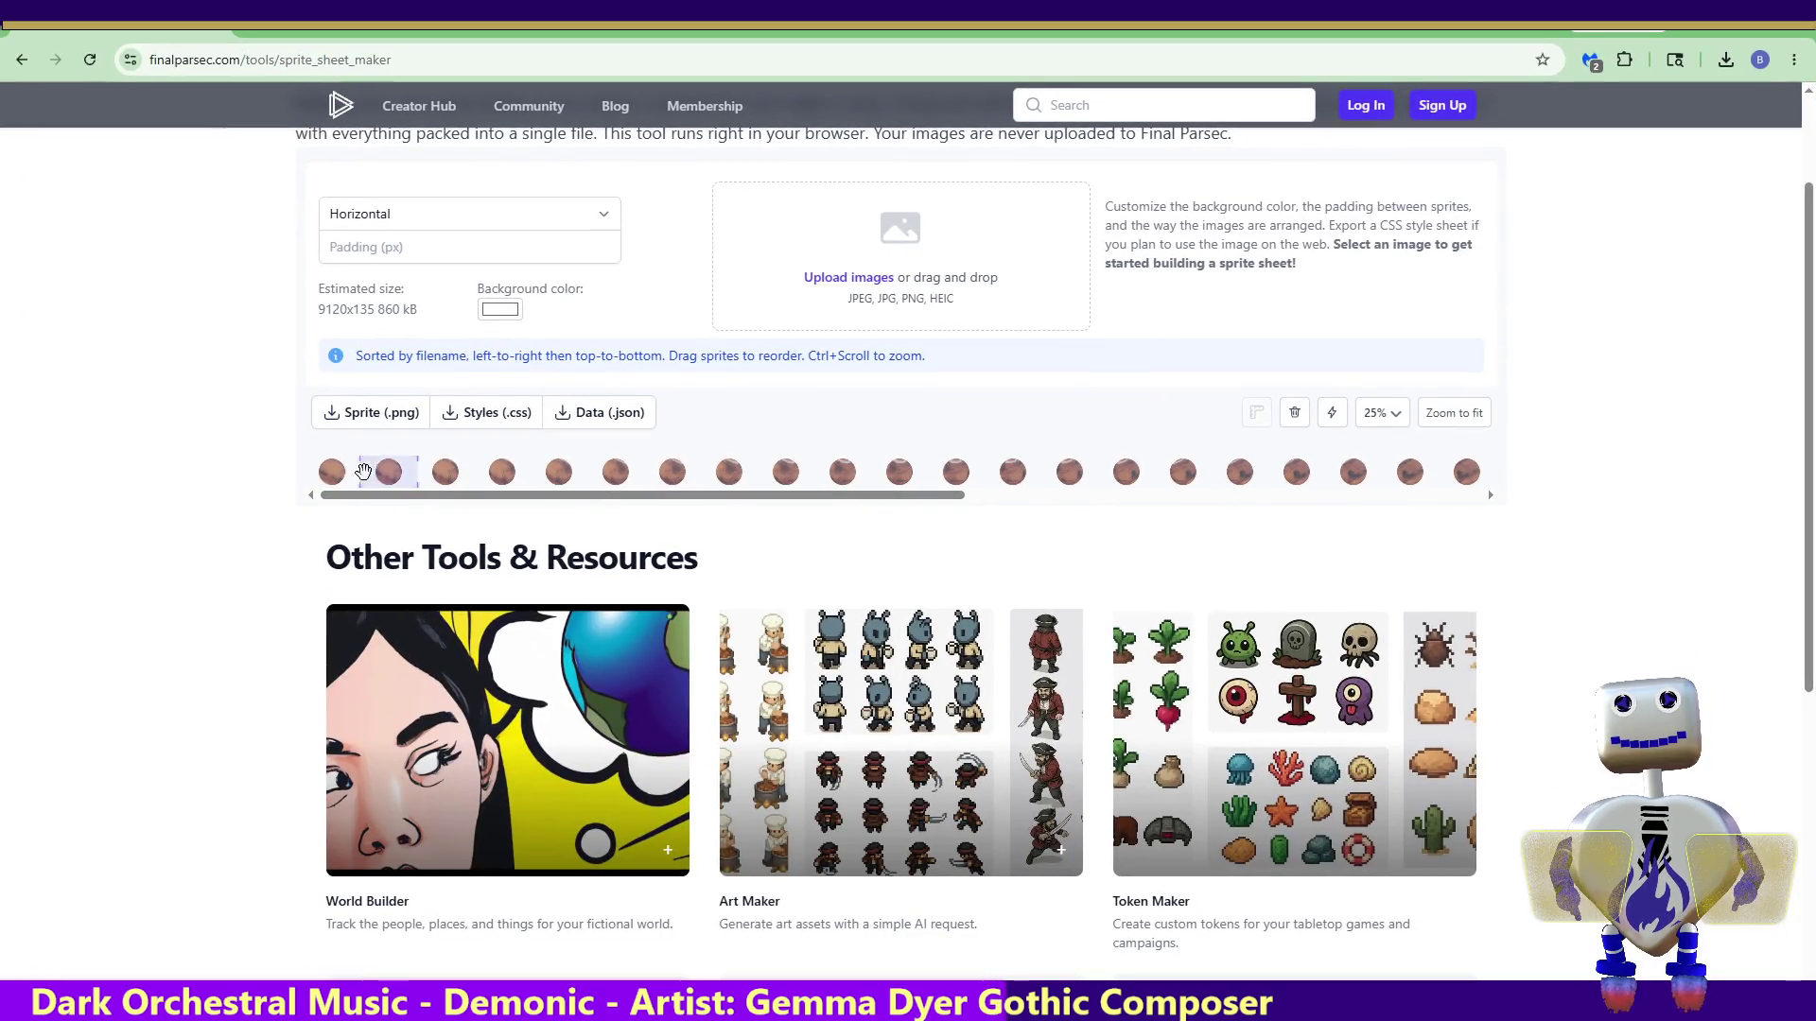
# Download the sprite sheet as sprite_sheet (1).png and minimize the browser back to Blender
pyautogui.click(352, 414)
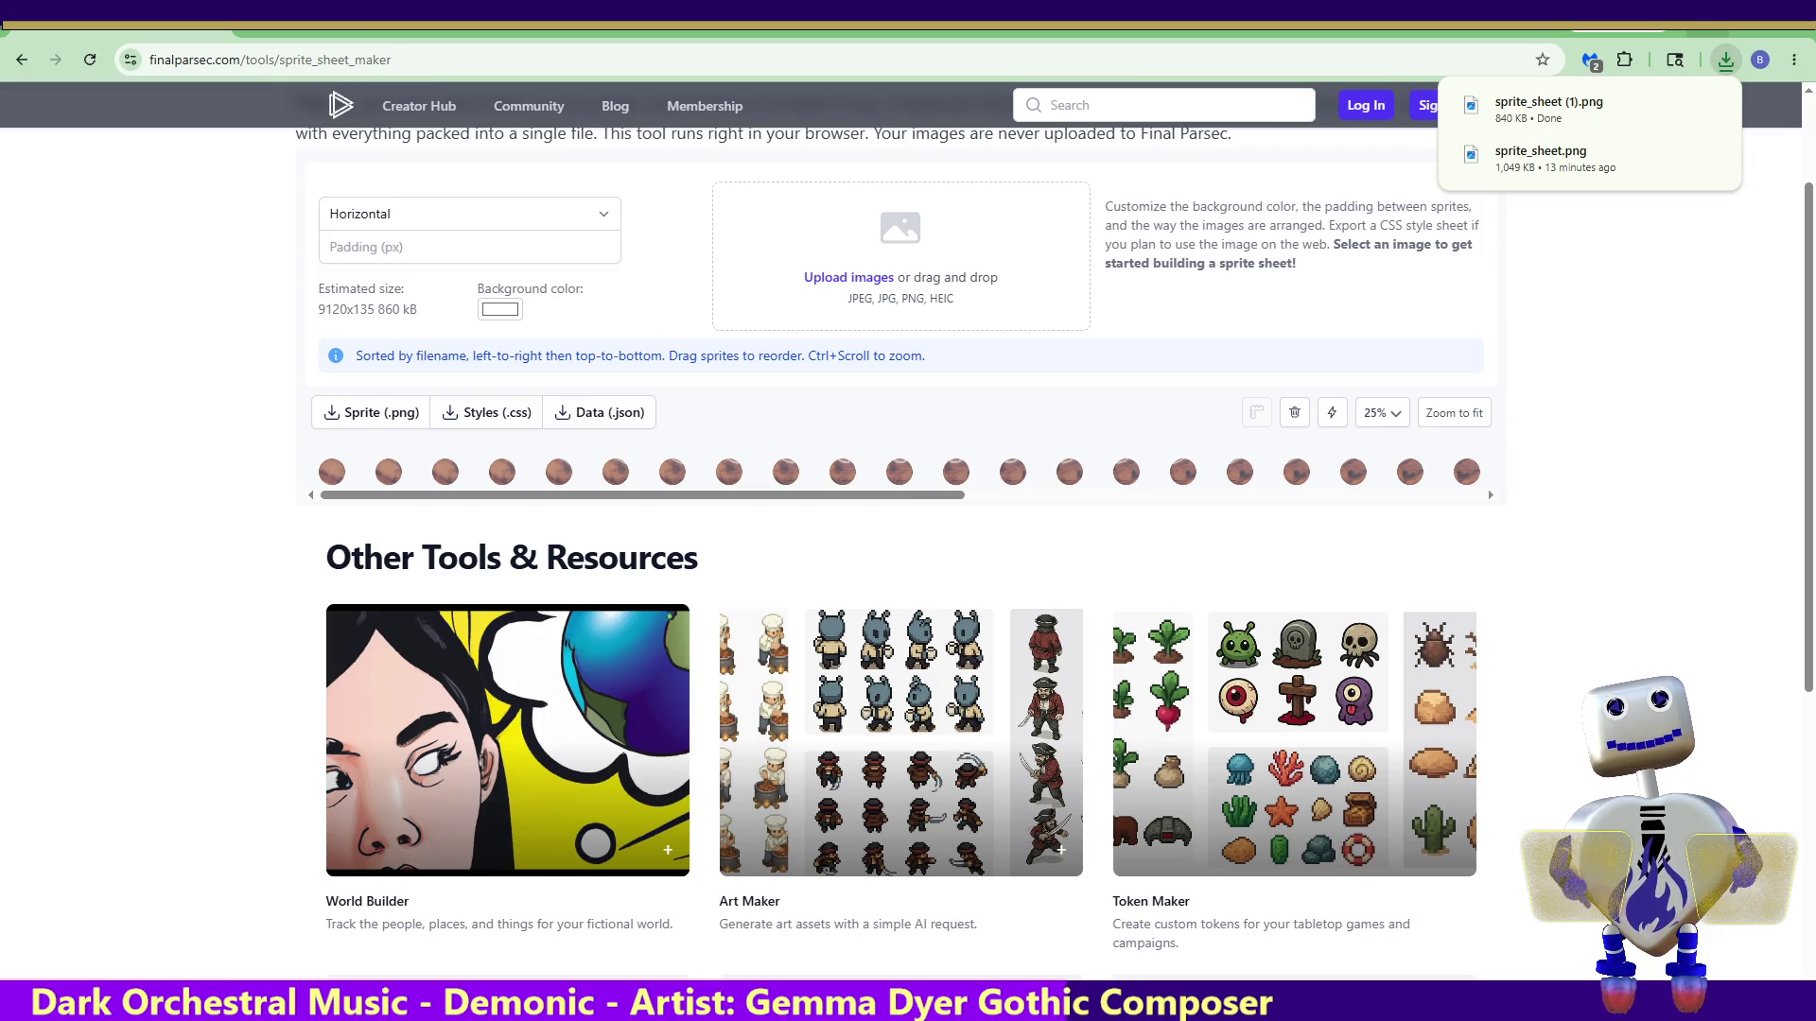
pyautogui.click(1675, 112)
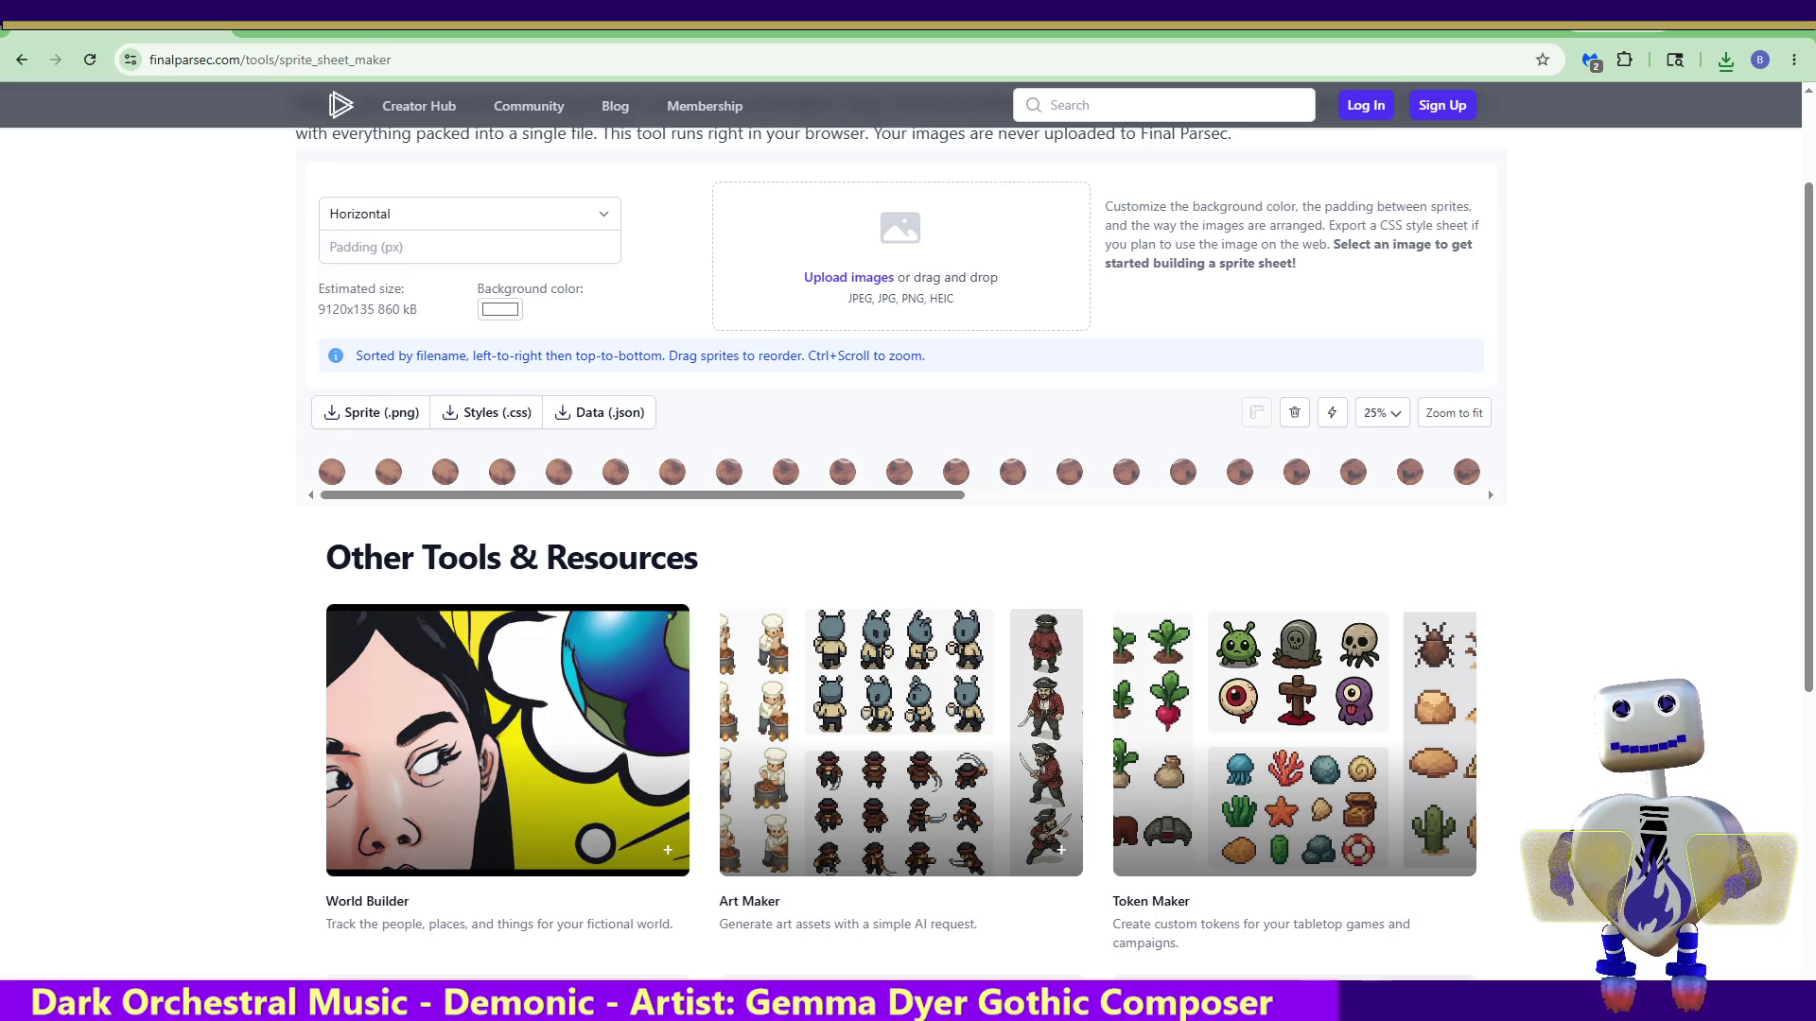
pyautogui.click(1655, 31)
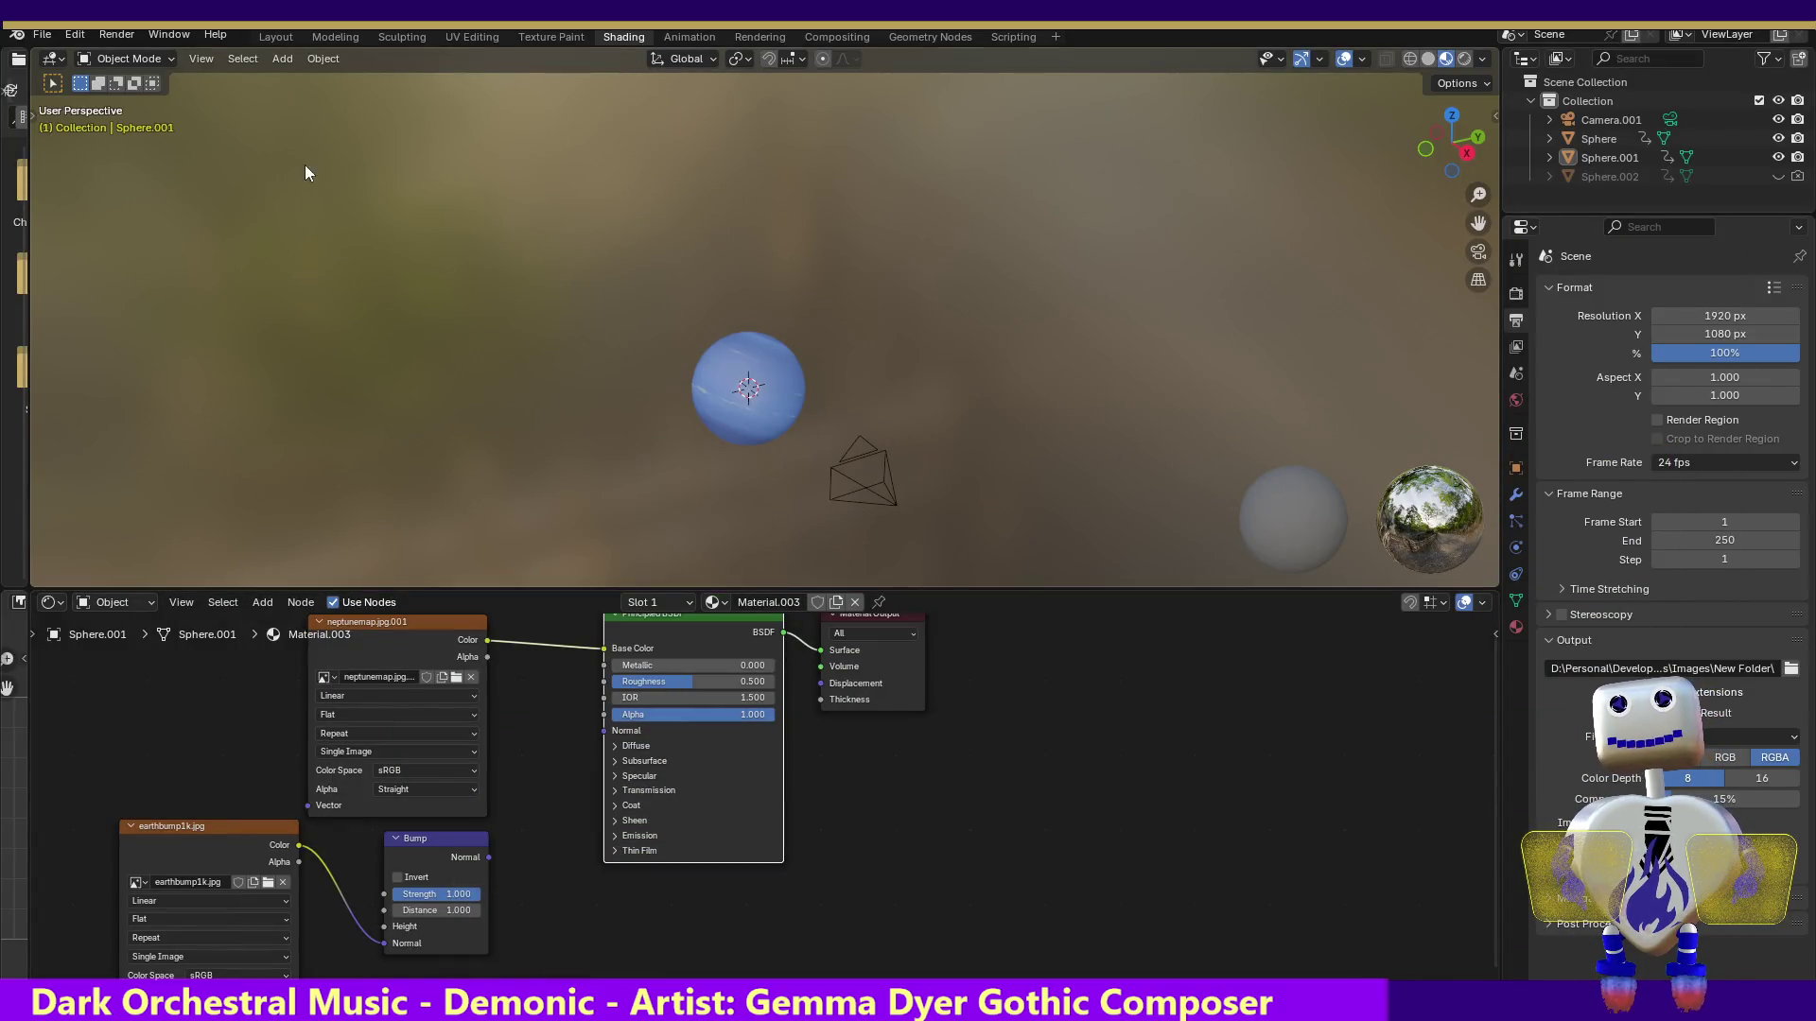
# Render a test still image of the planet and close the result
pyautogui.scroll(1, 304, 165)
pyautogui.click(116, 34)
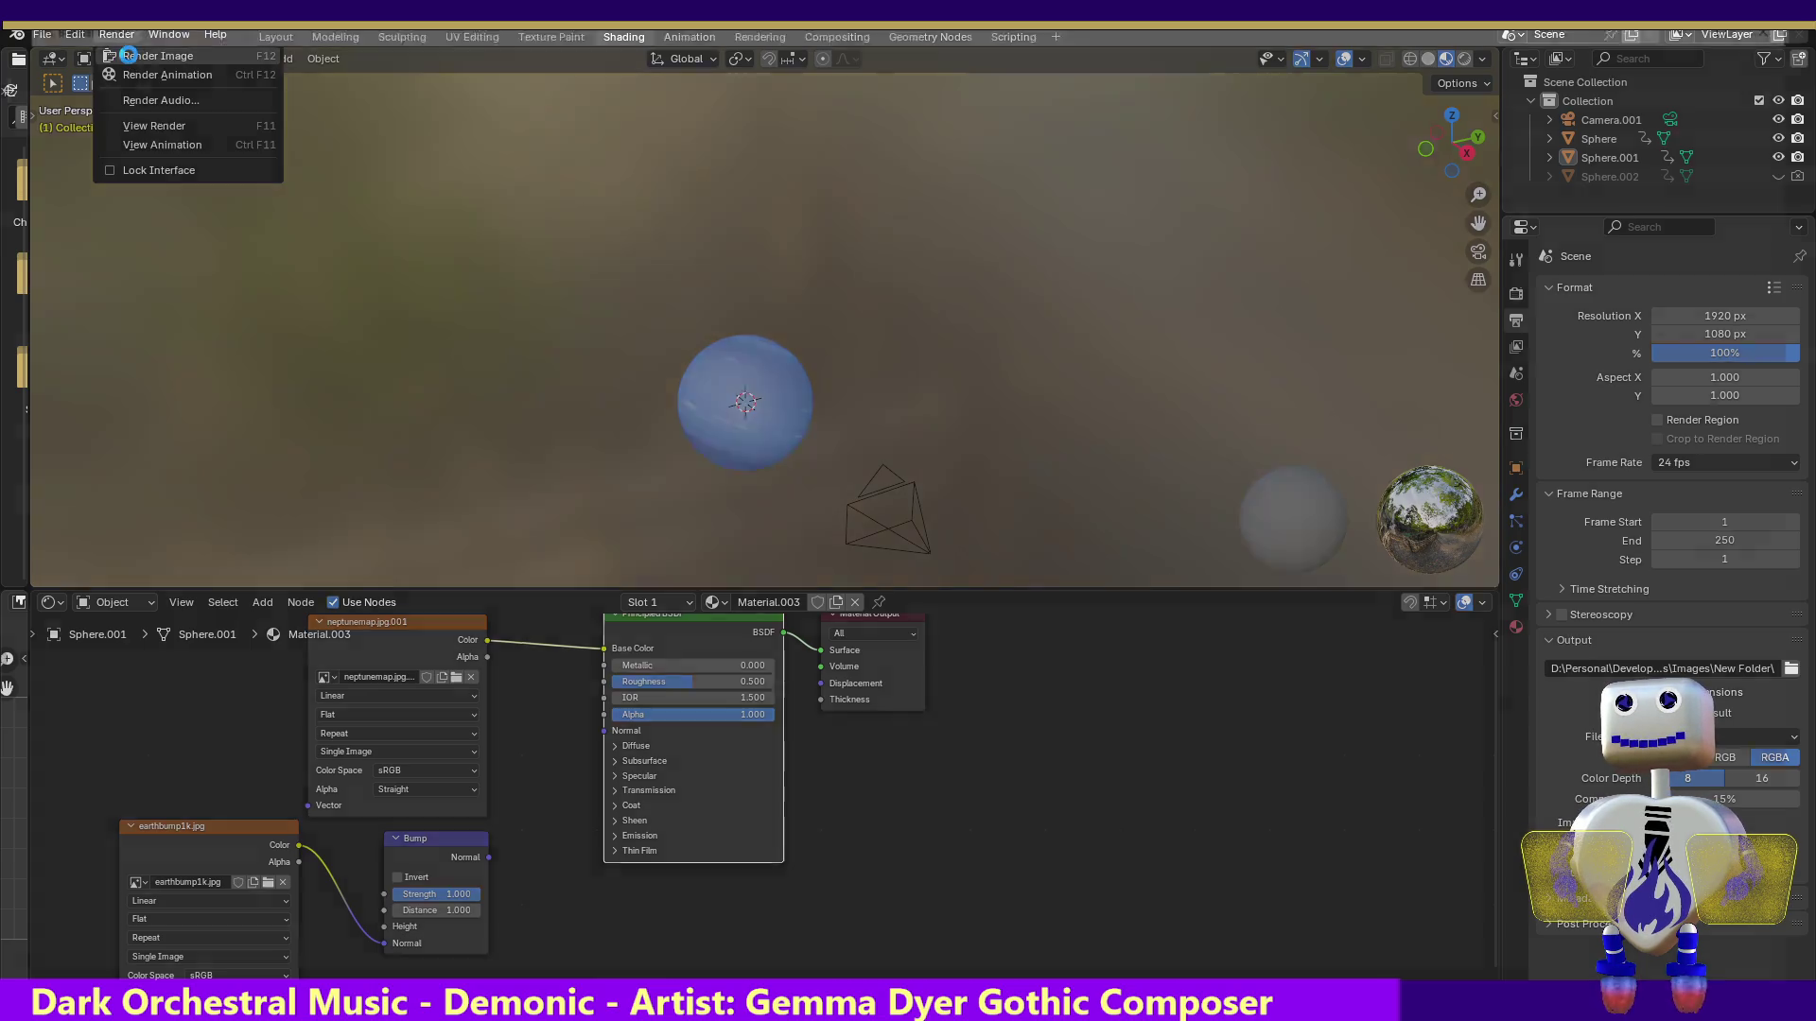
pyautogui.click(151, 56)
pyautogui.press('Escape')
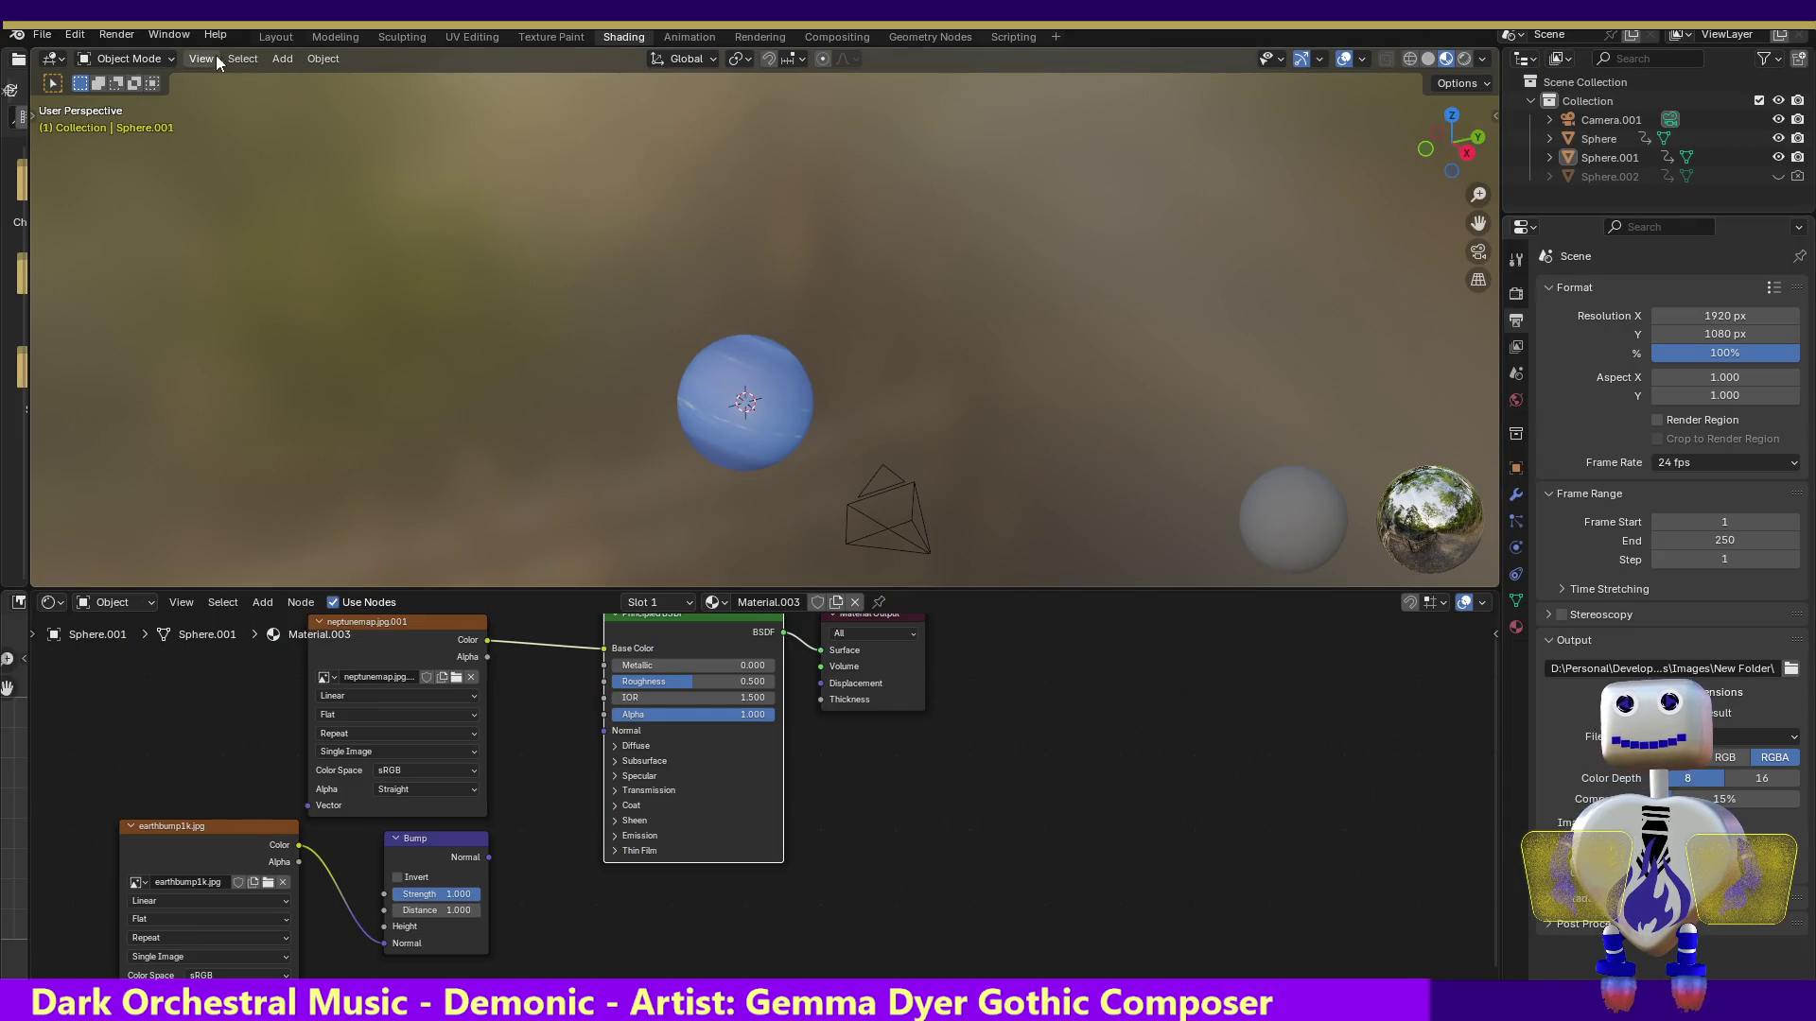
# Add a Sun light to the scene in the Layout workspace
pyautogui.click(283, 36)
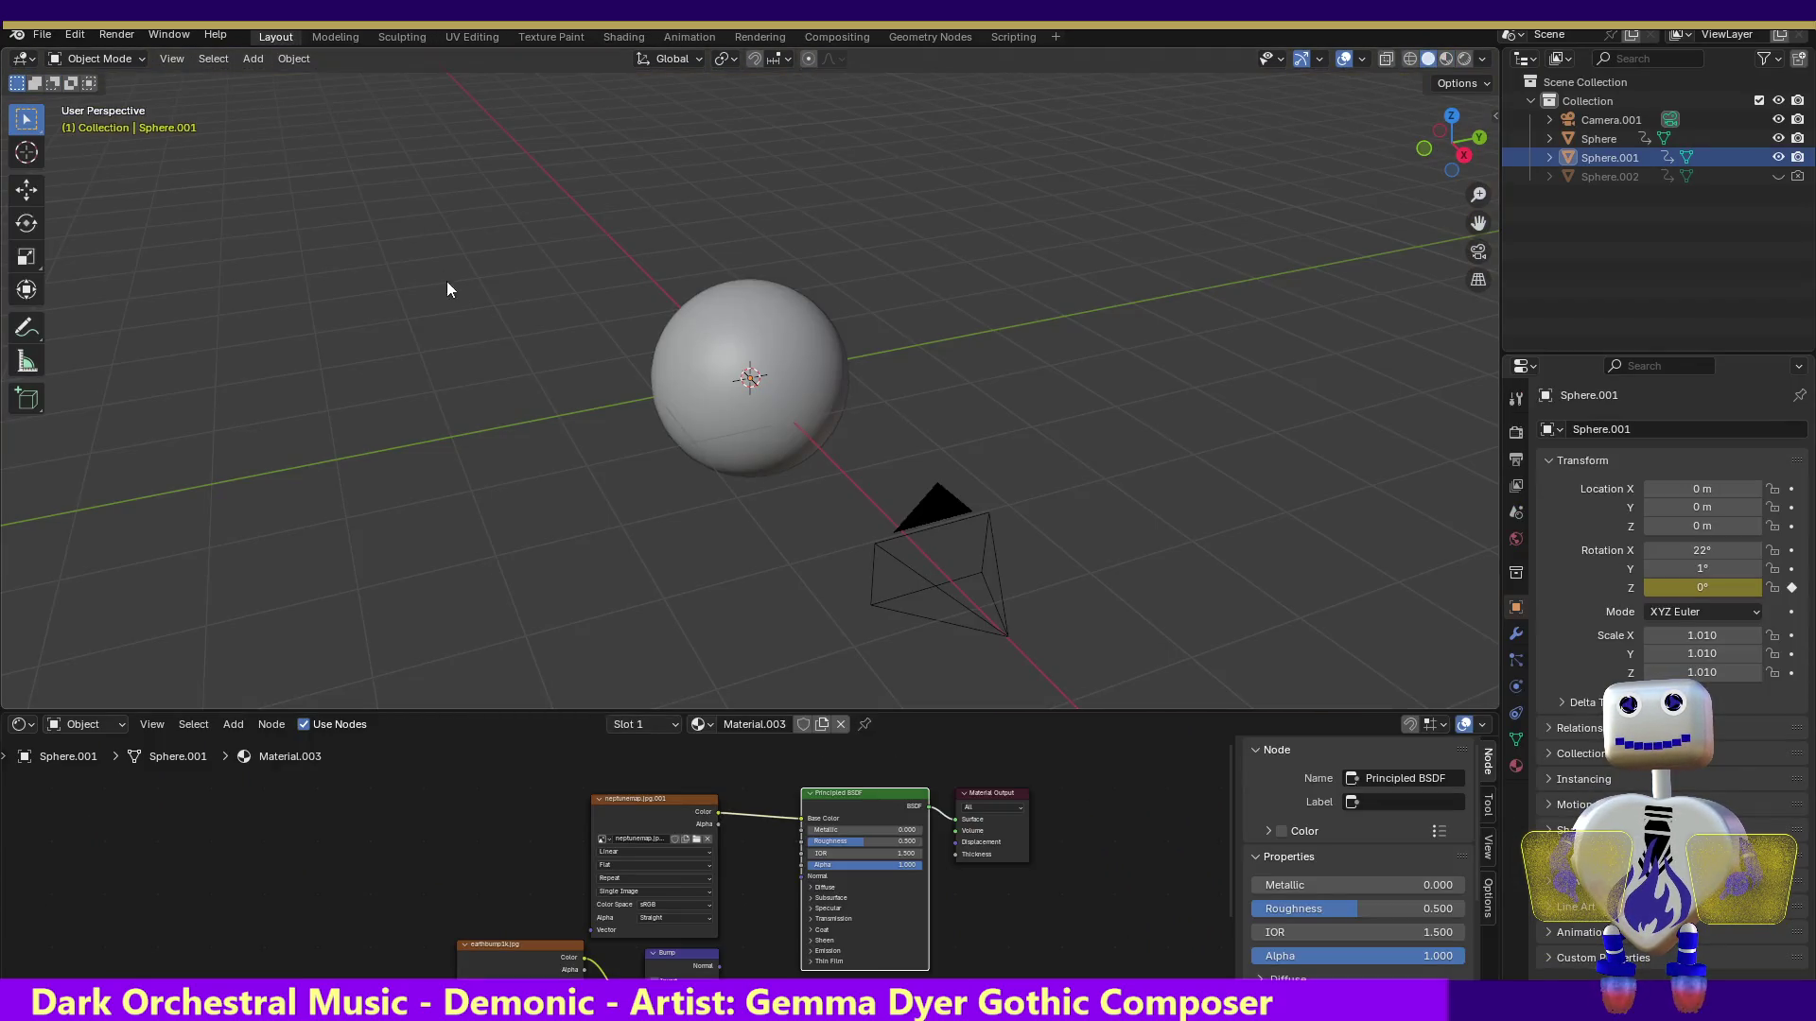
pyautogui.click(247, 58)
pyautogui.moveTo(299, 277)
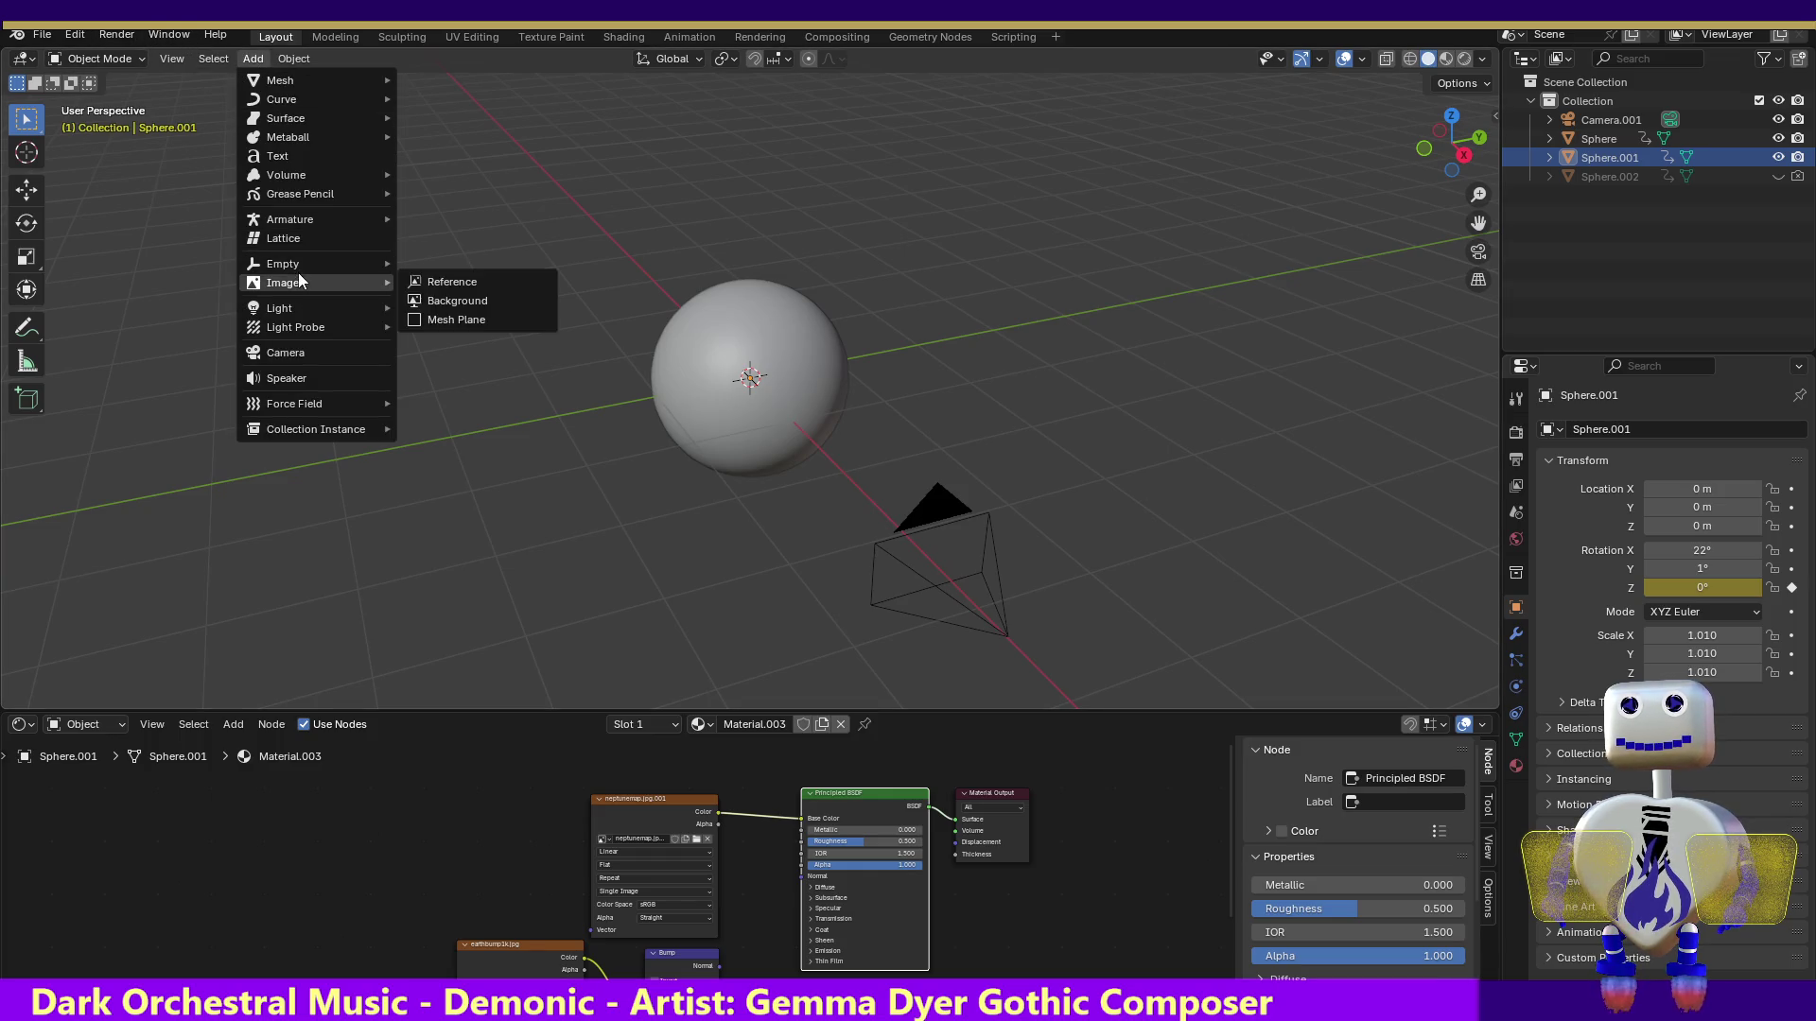
pyautogui.click(478, 325)
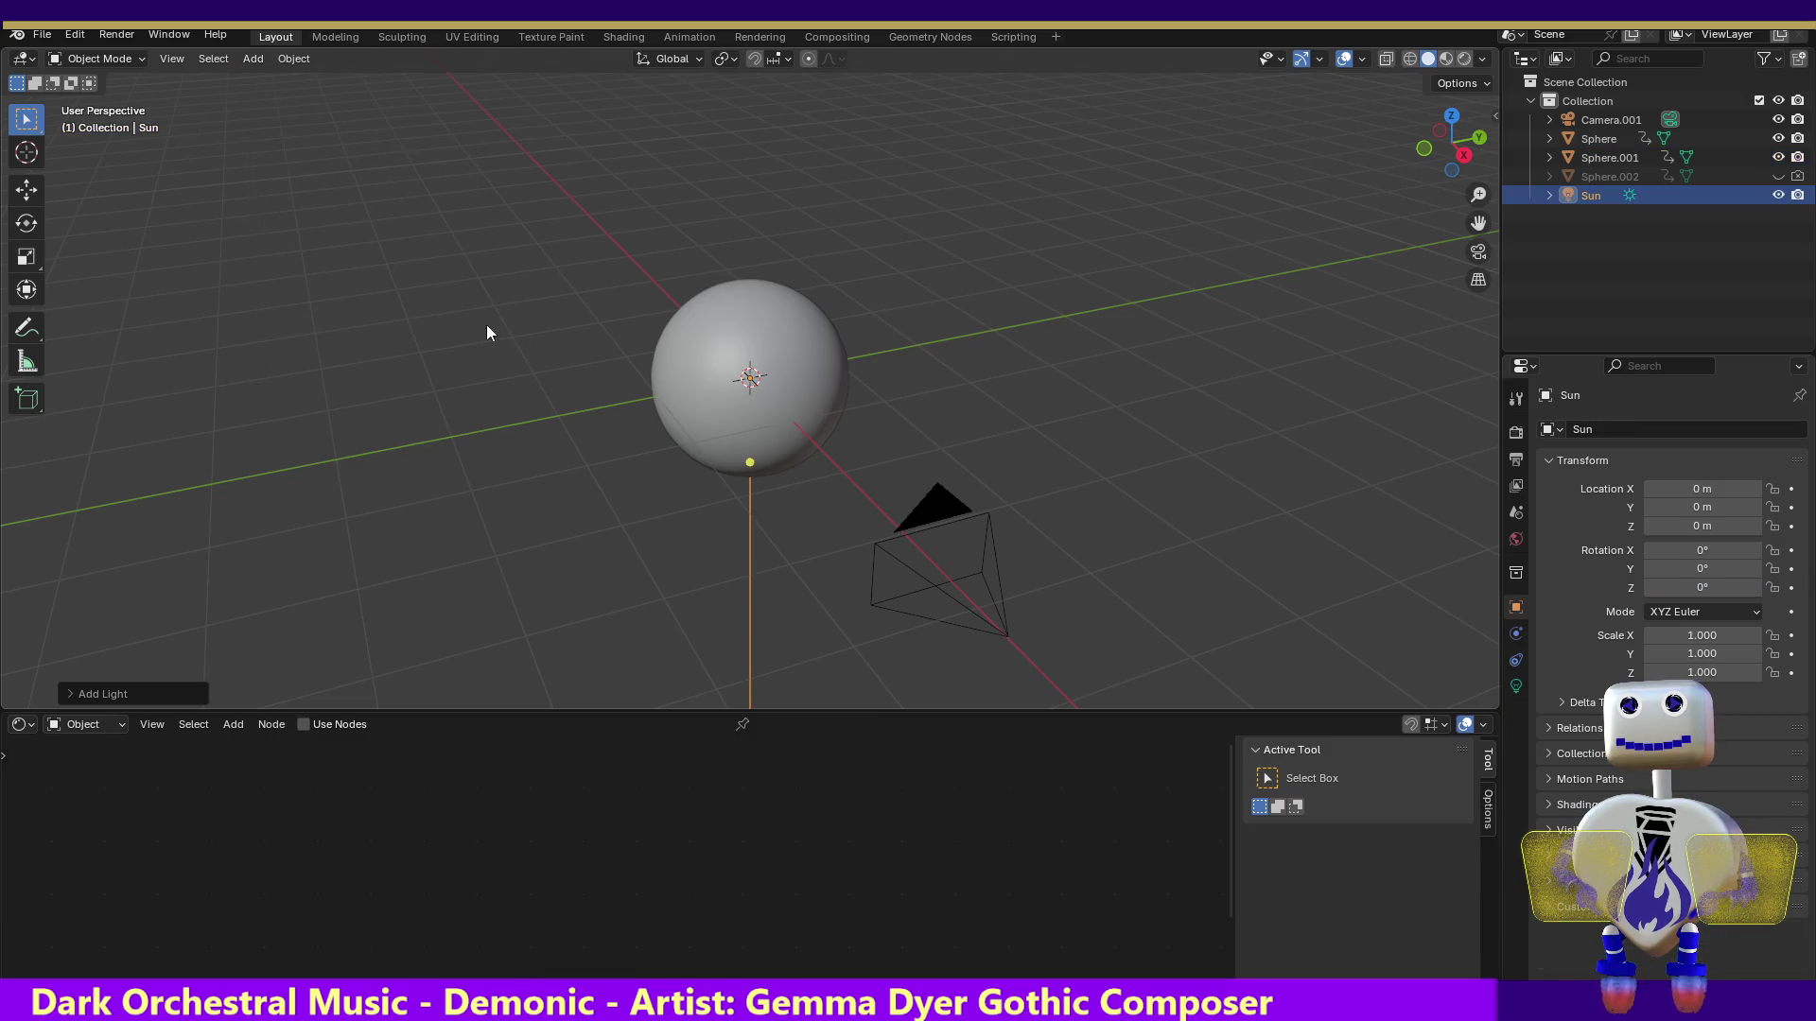
# Place the Sun about 2.1 m out and 2 m up, angled down through the planet
pyautogui.click(20, 191)
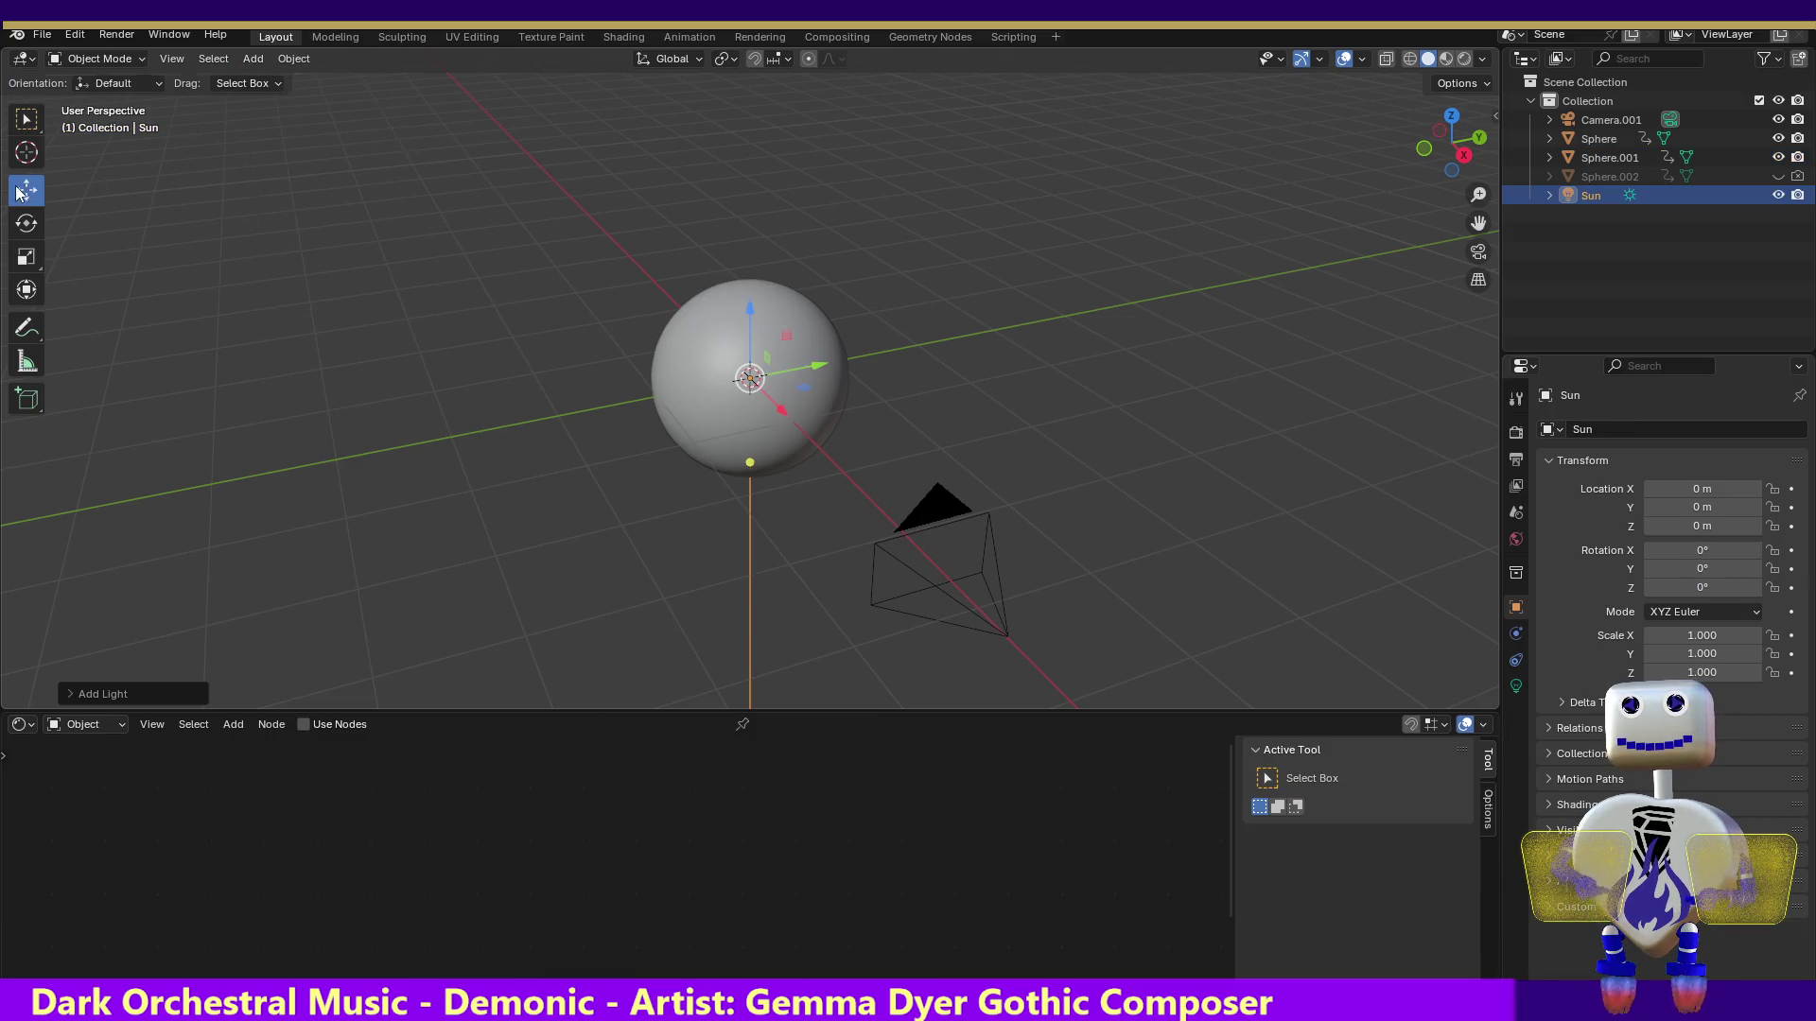
pyautogui.click(1424, 150)
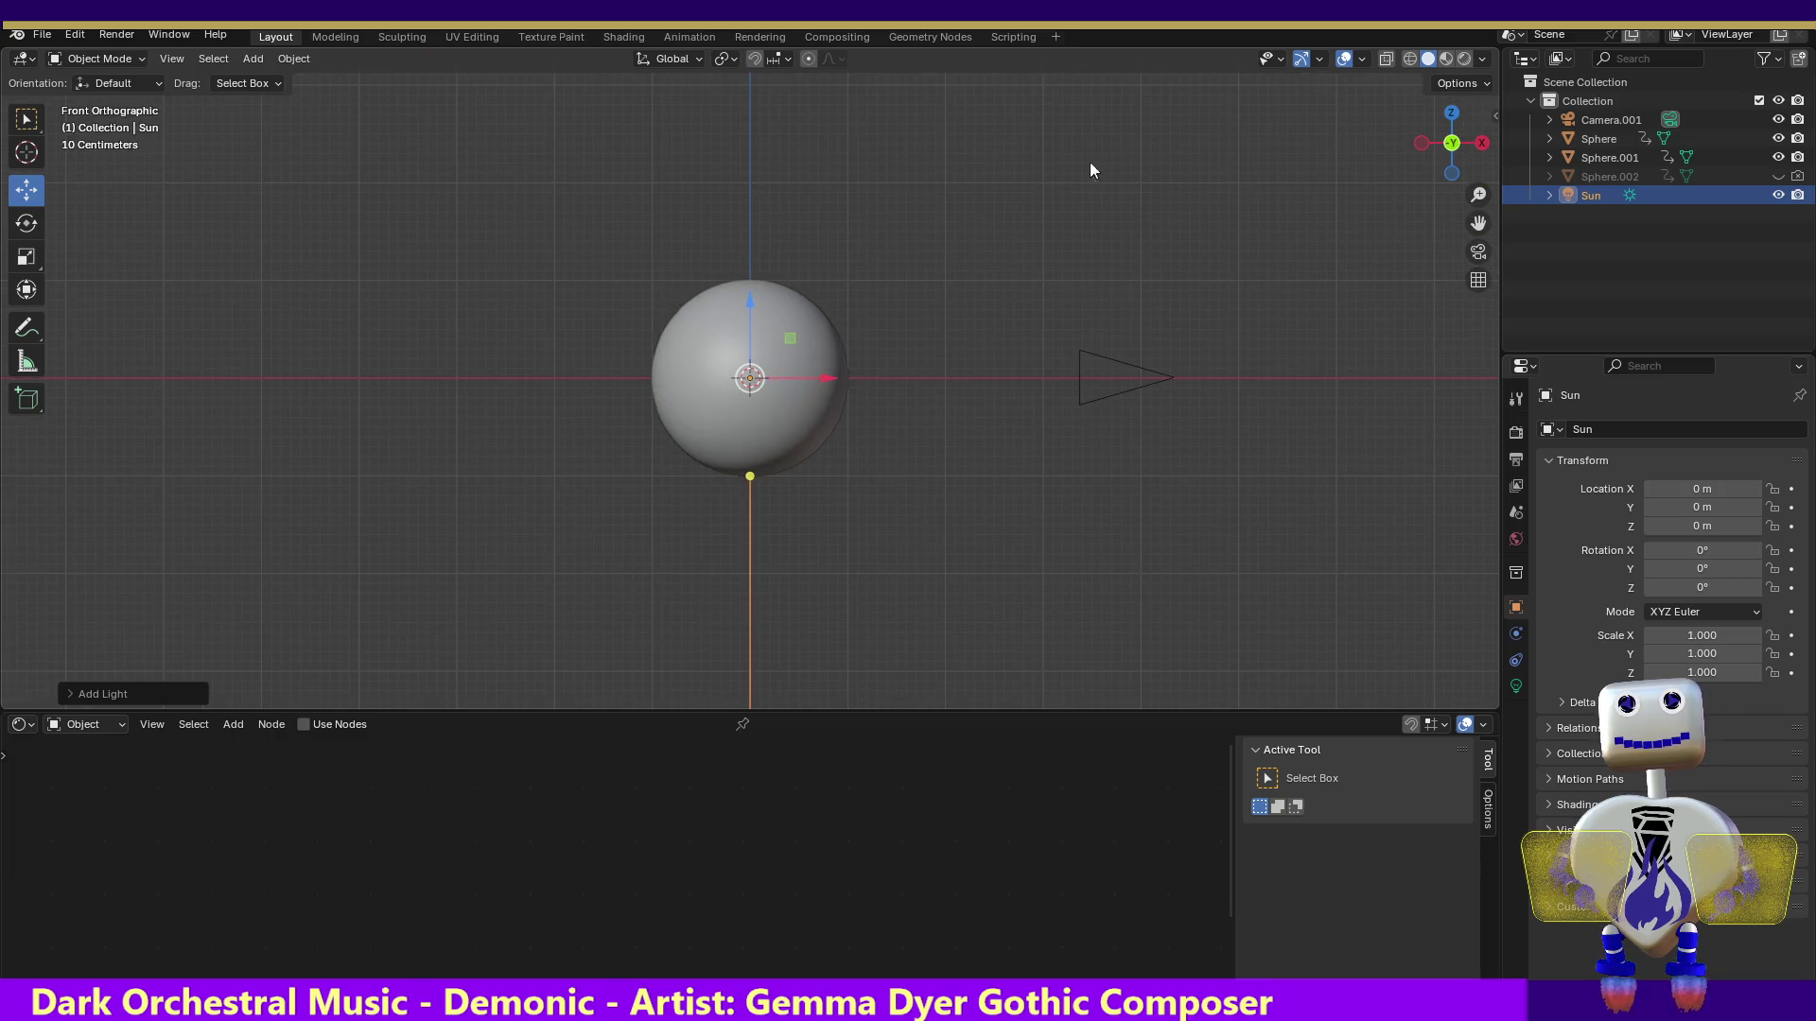
pyautogui.moveTo(750, 379); pyautogui.dragTo(957, 180)
pyautogui.moveTo(958, 278)
pyautogui.mouseDown()
pyautogui.moveTo(823, 302)
pyautogui.moveTo(806, 325)
pyautogui.mouseUp()
pyautogui.click(1453, 113)
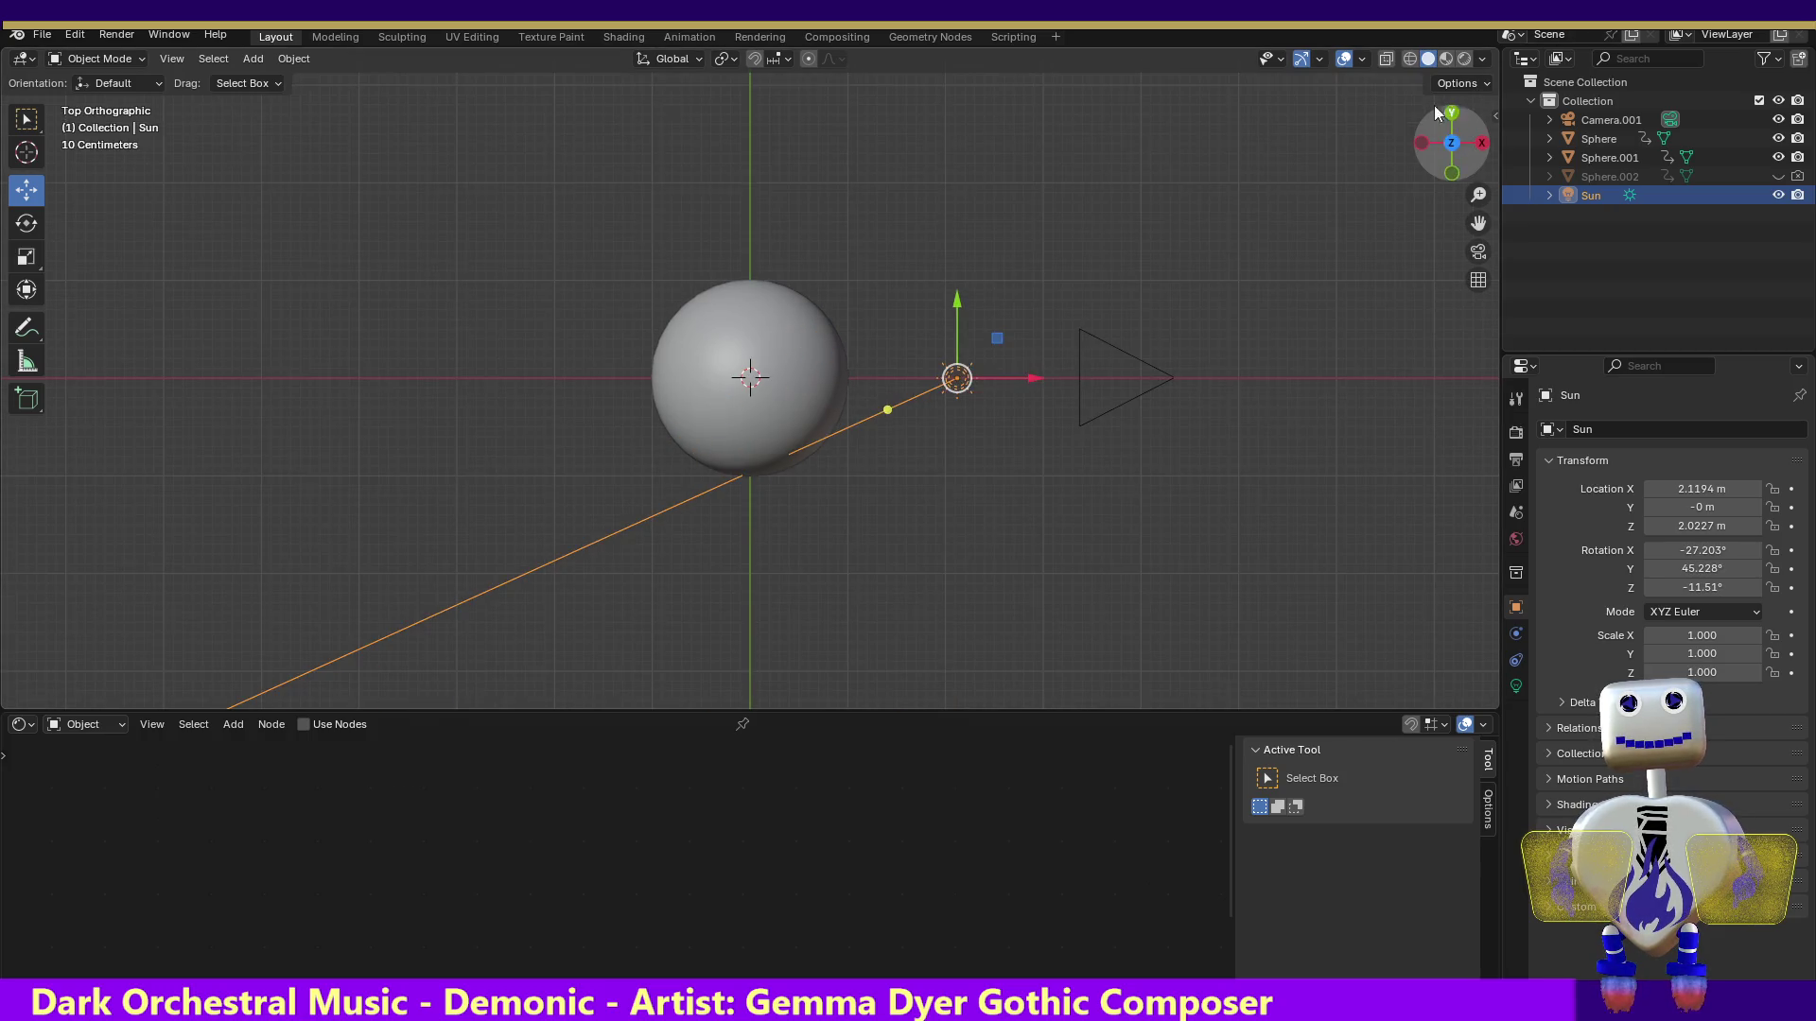
pyautogui.moveTo(887, 410); pyautogui.dragTo(858, 378)
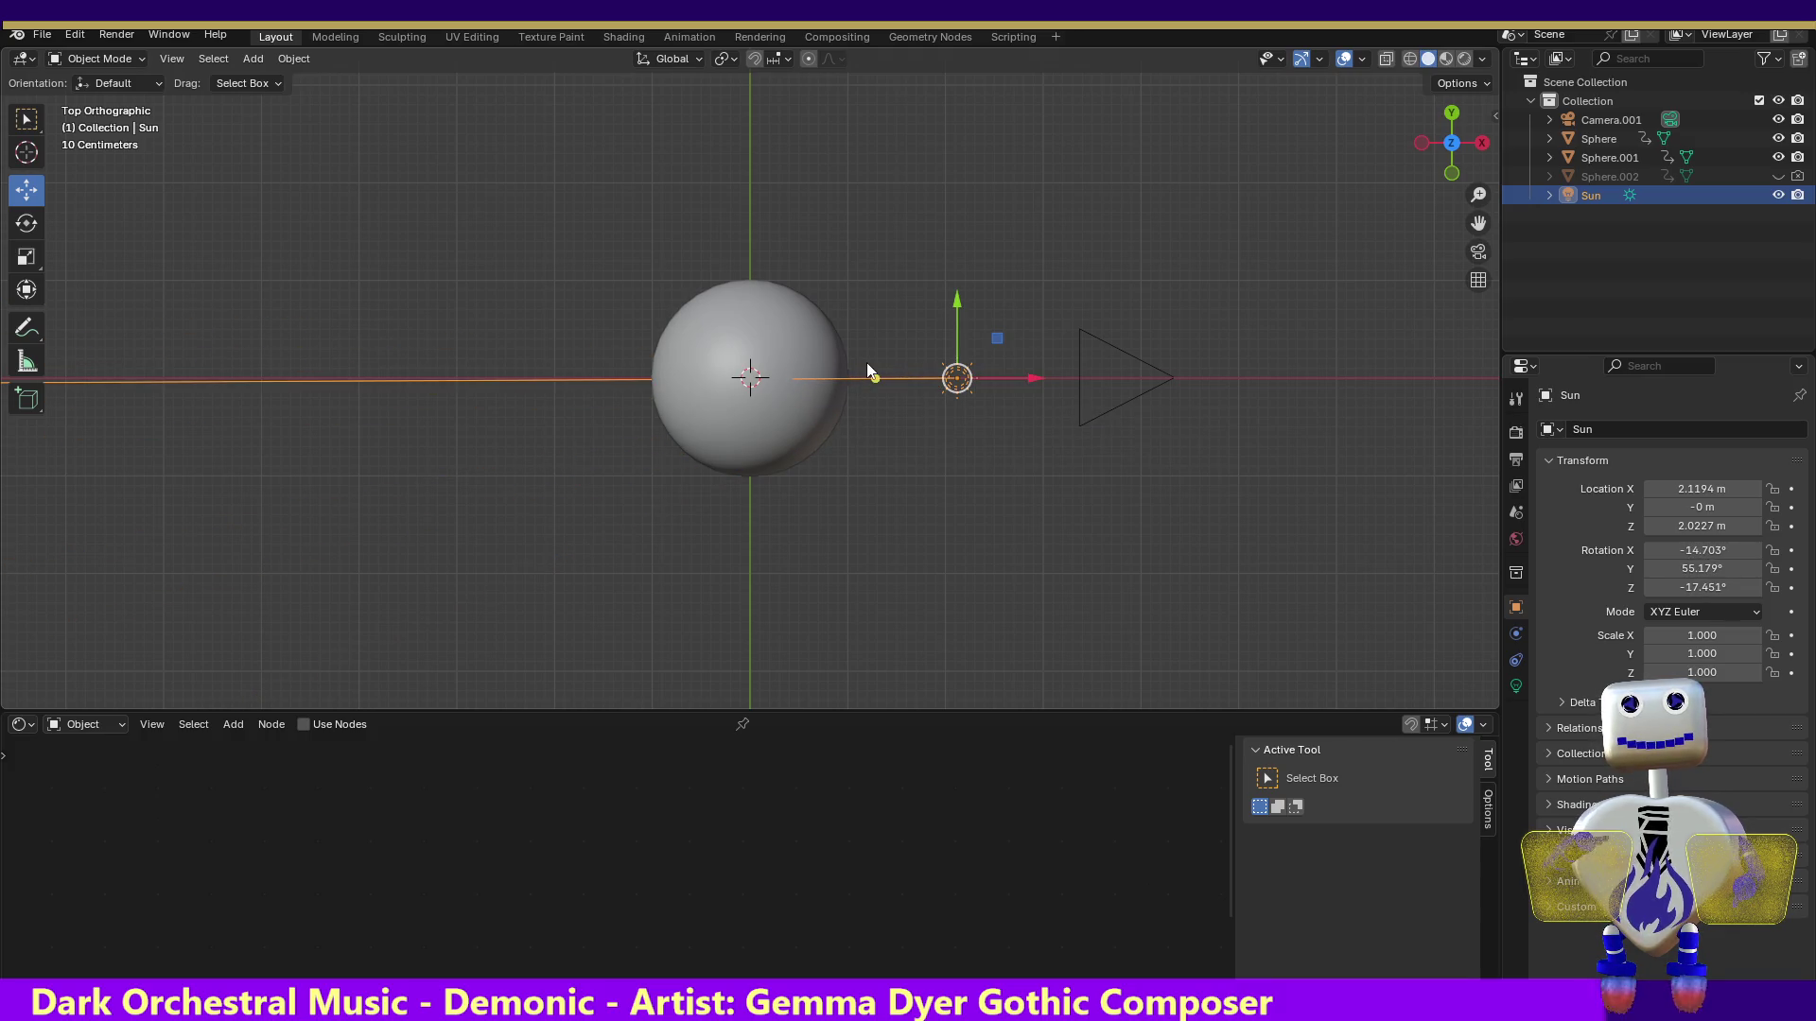
pyautogui.click(1451, 173)
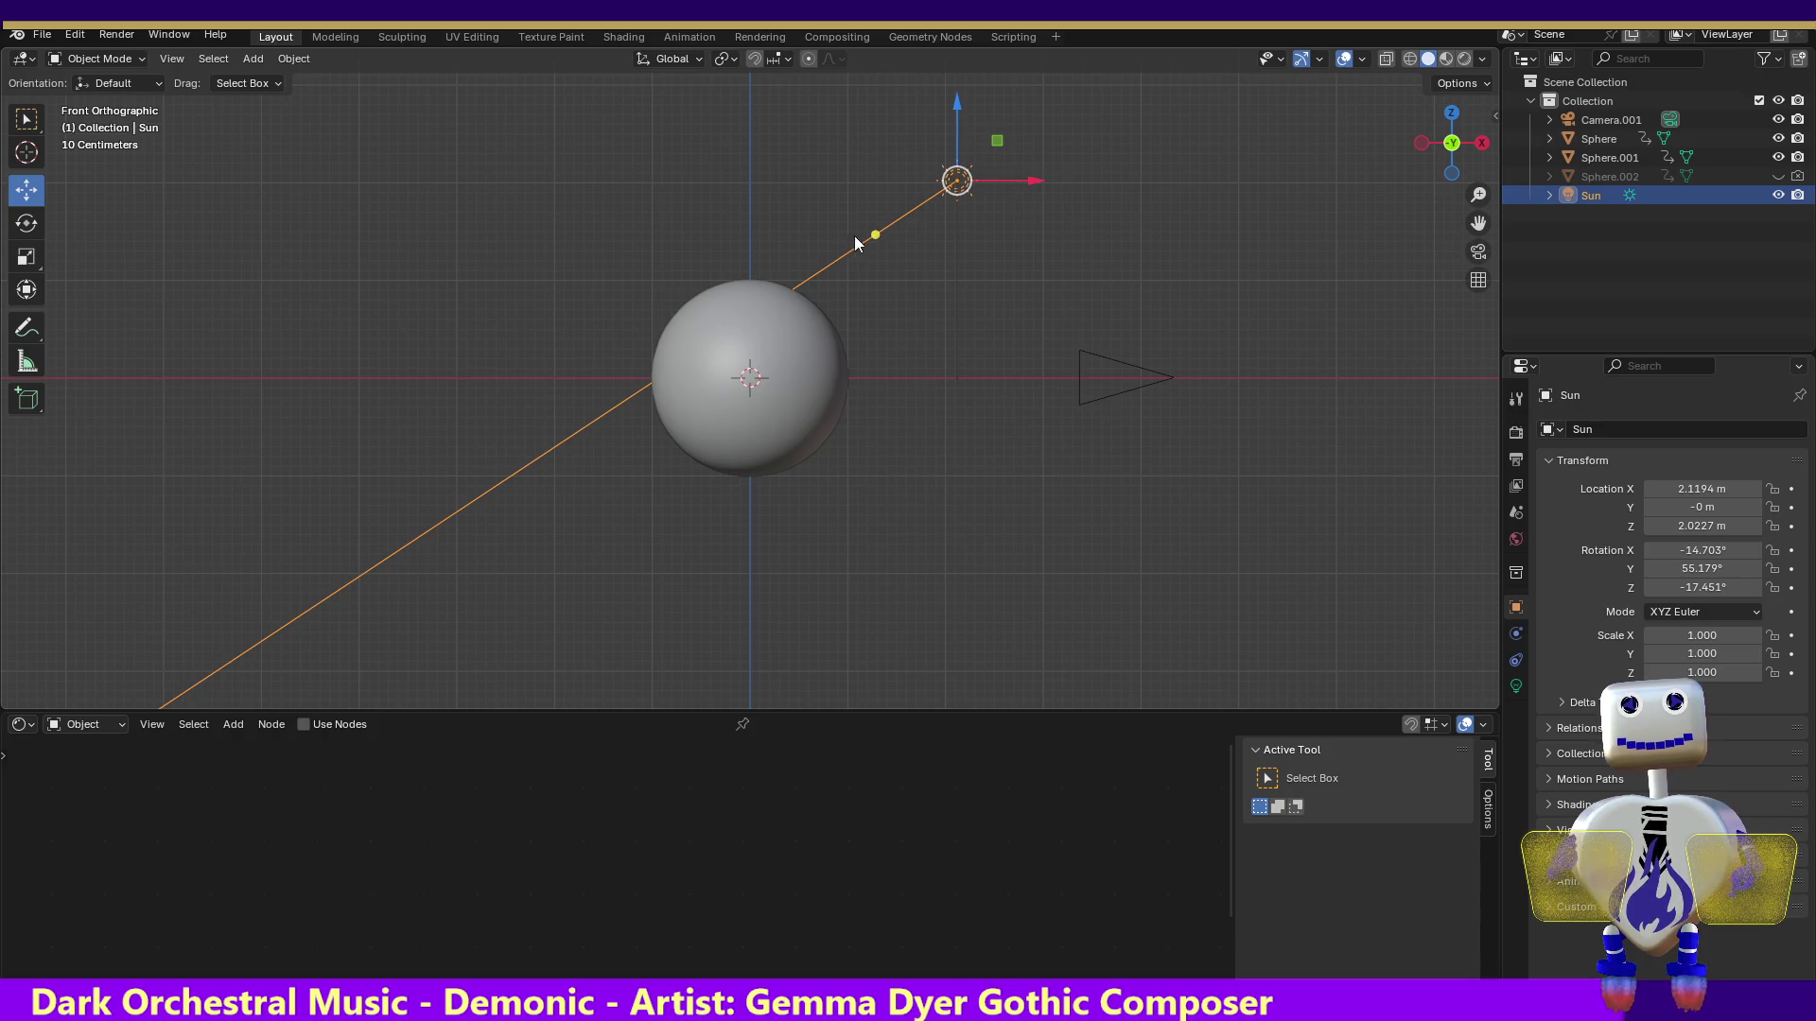
pyautogui.moveTo(872, 234); pyautogui.dragTo(890, 252)
pyautogui.click(1448, 113)
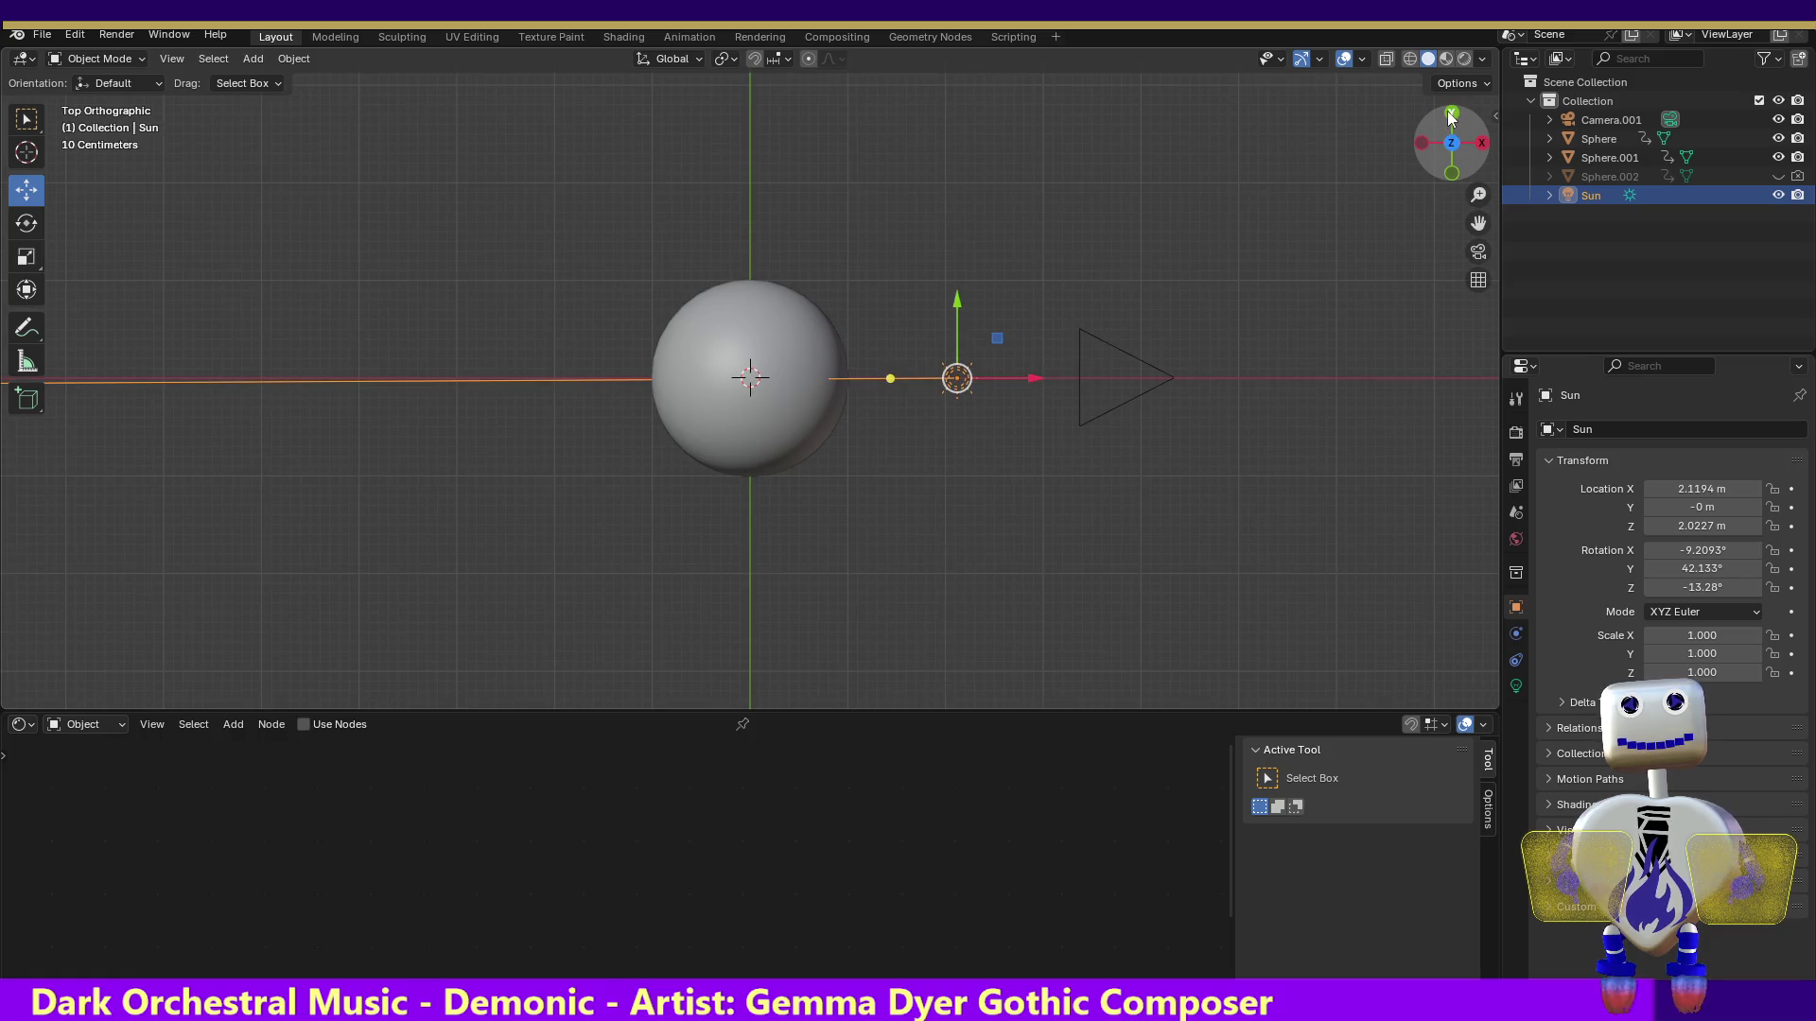
pyautogui.click(1451, 115)
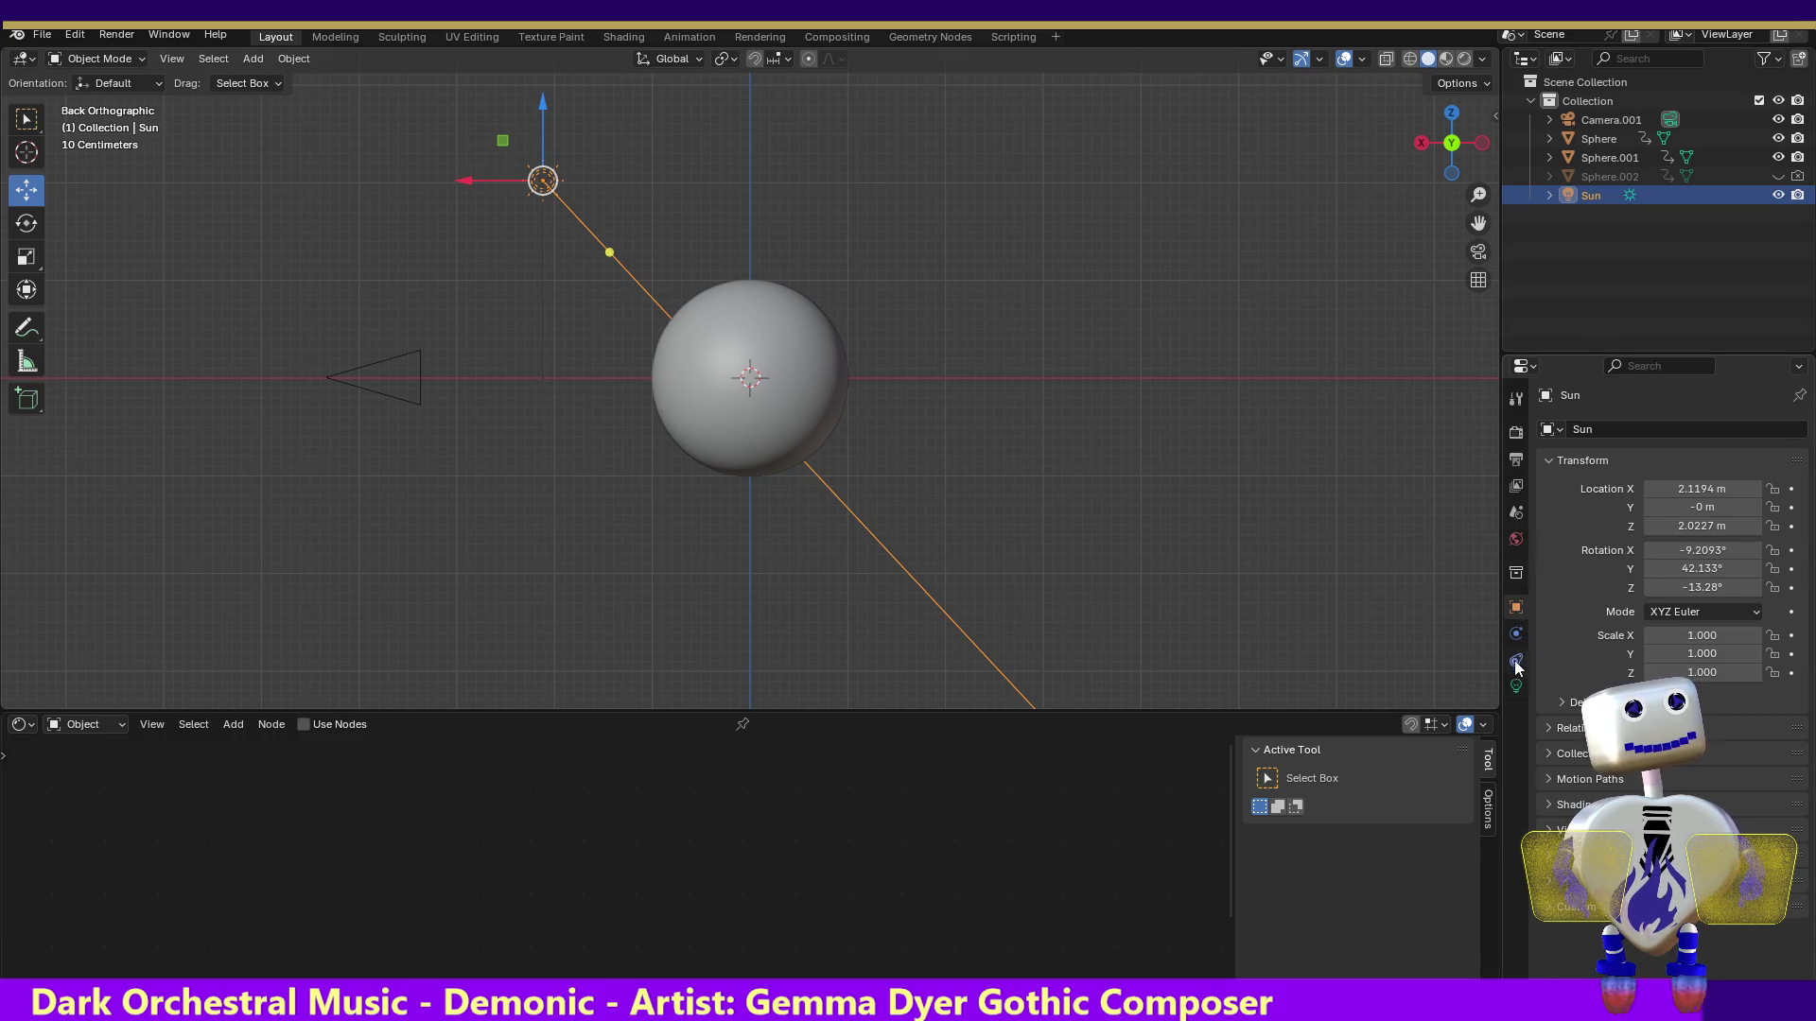
pyautogui.click(1516, 685)
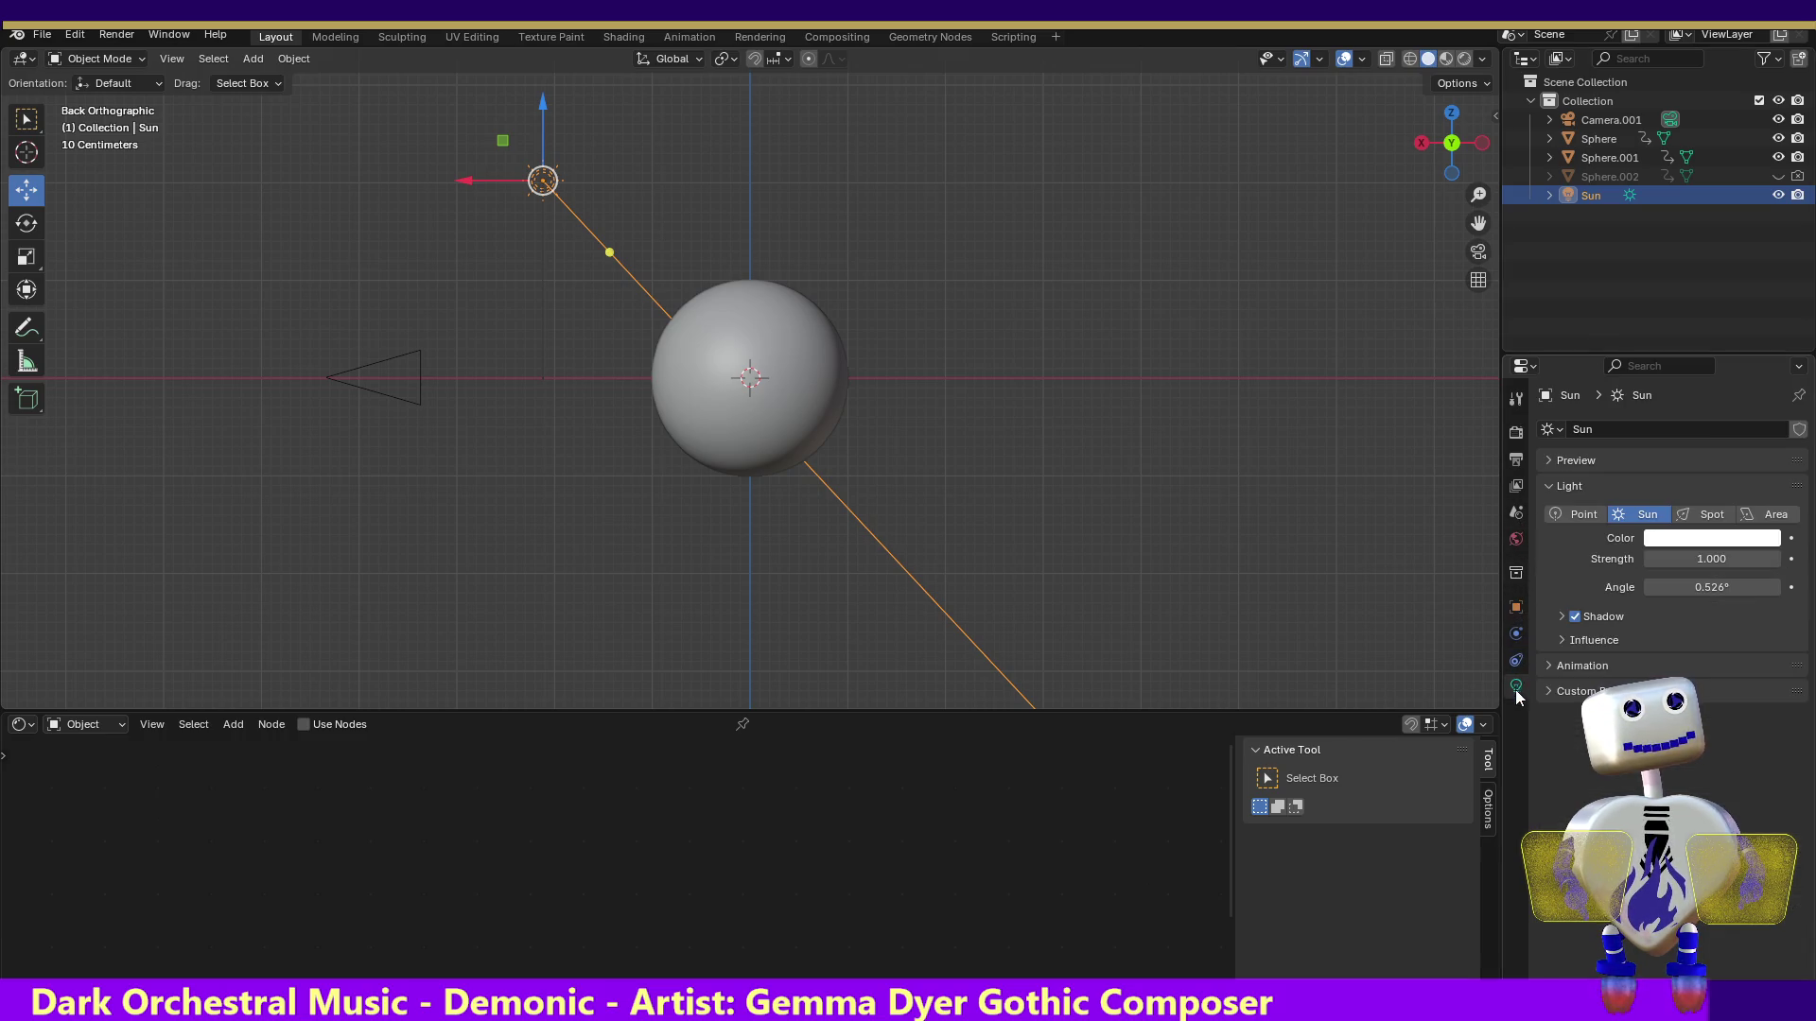
# Set the Sun light's strength to 1.5
pyautogui.click(1714, 560)
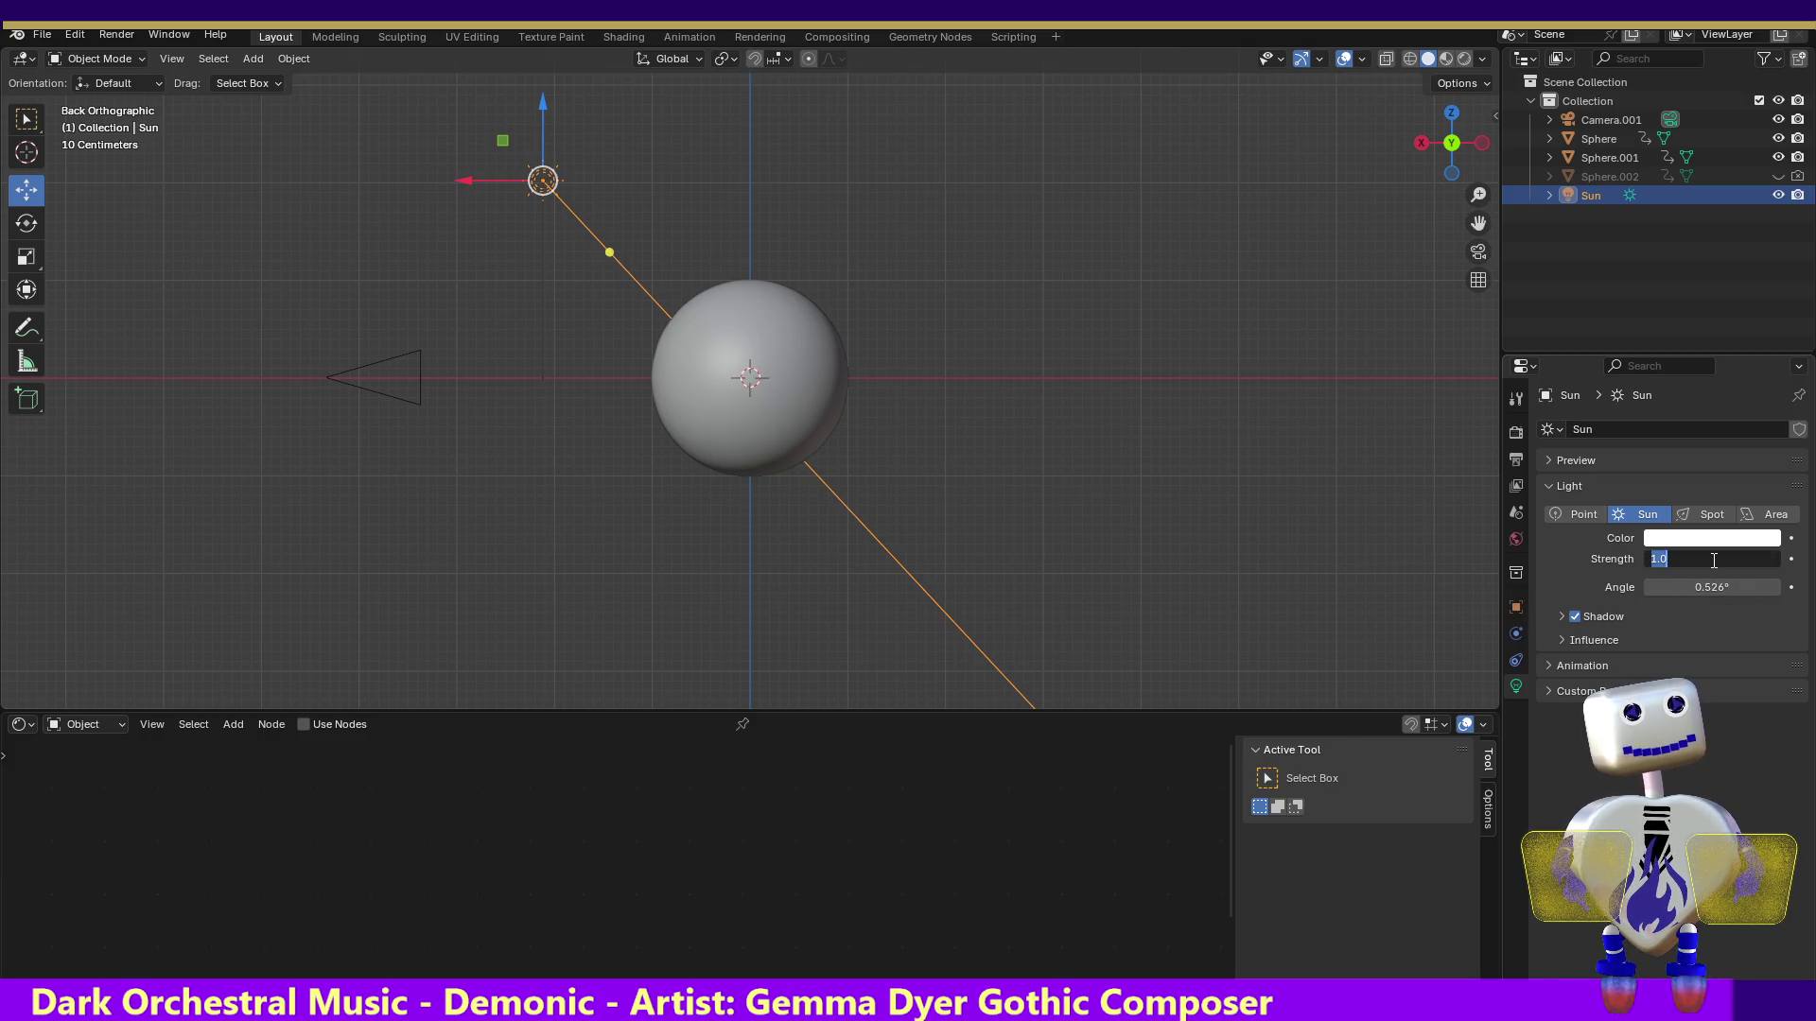
pyautogui.write('15')
pyautogui.press('Return')
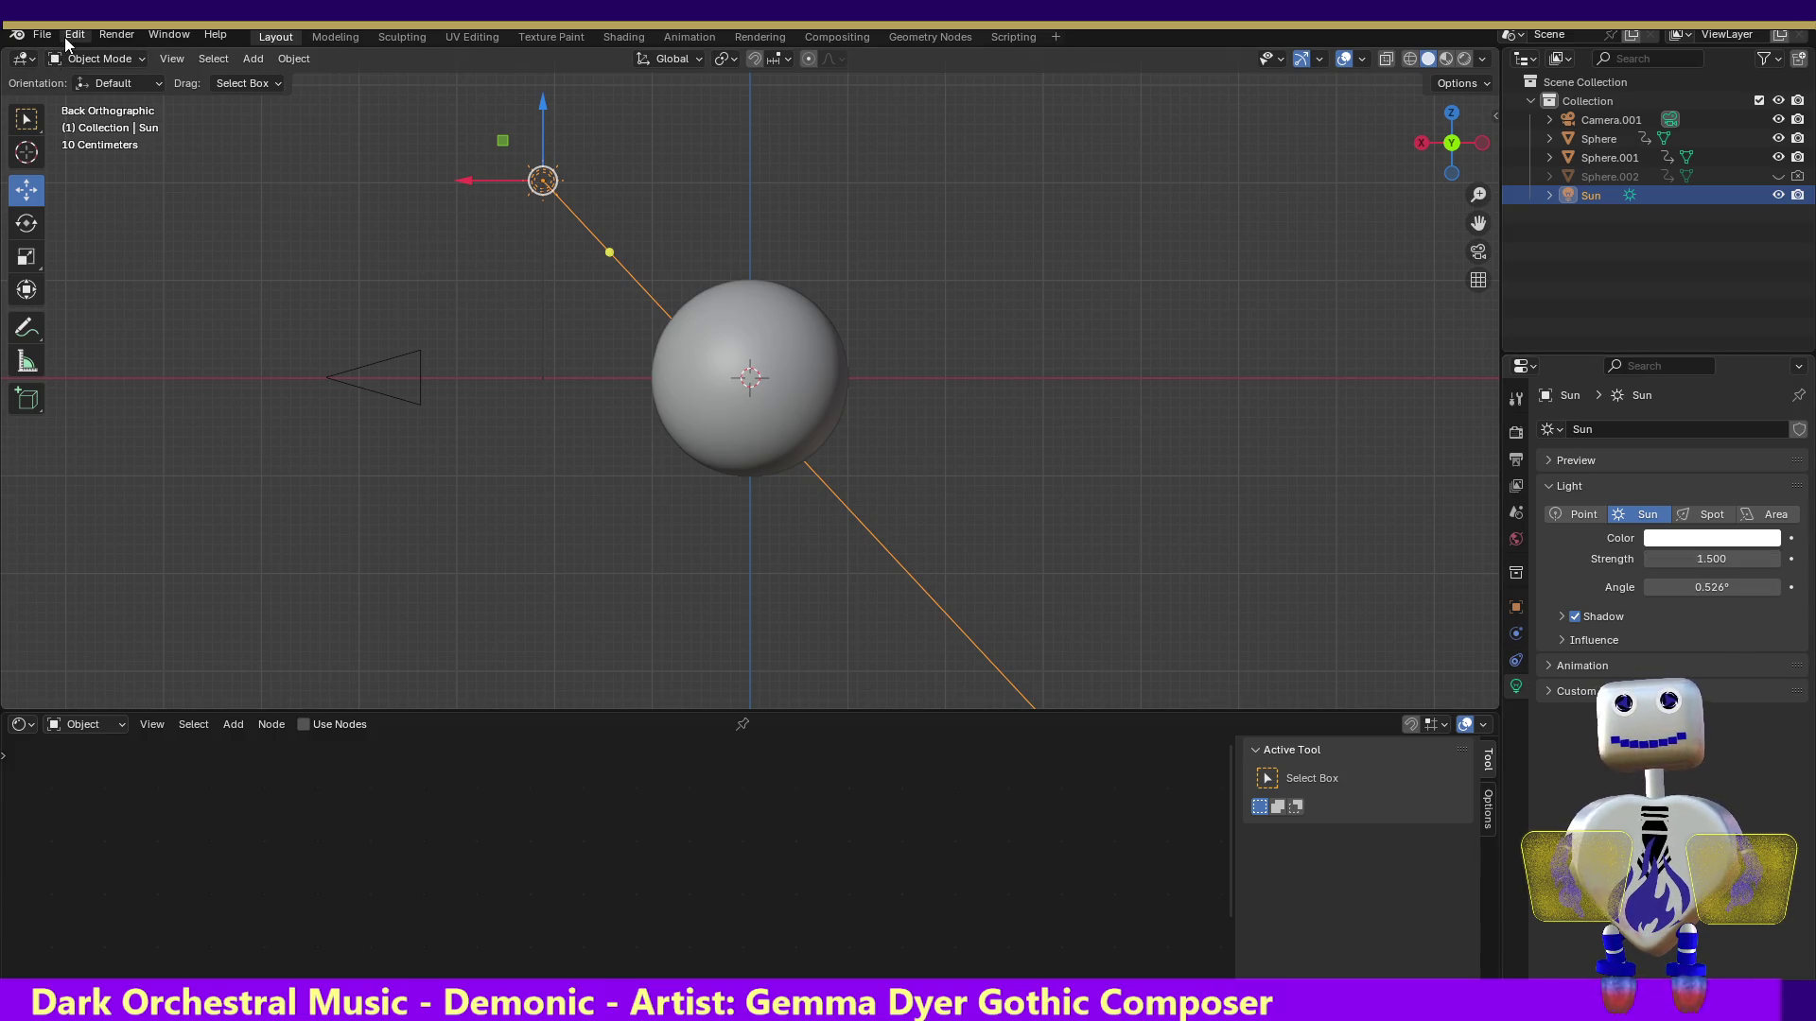
# Render a test still image with the new lighting and close it
pyautogui.click(116, 34)
pyautogui.click(109, 49)
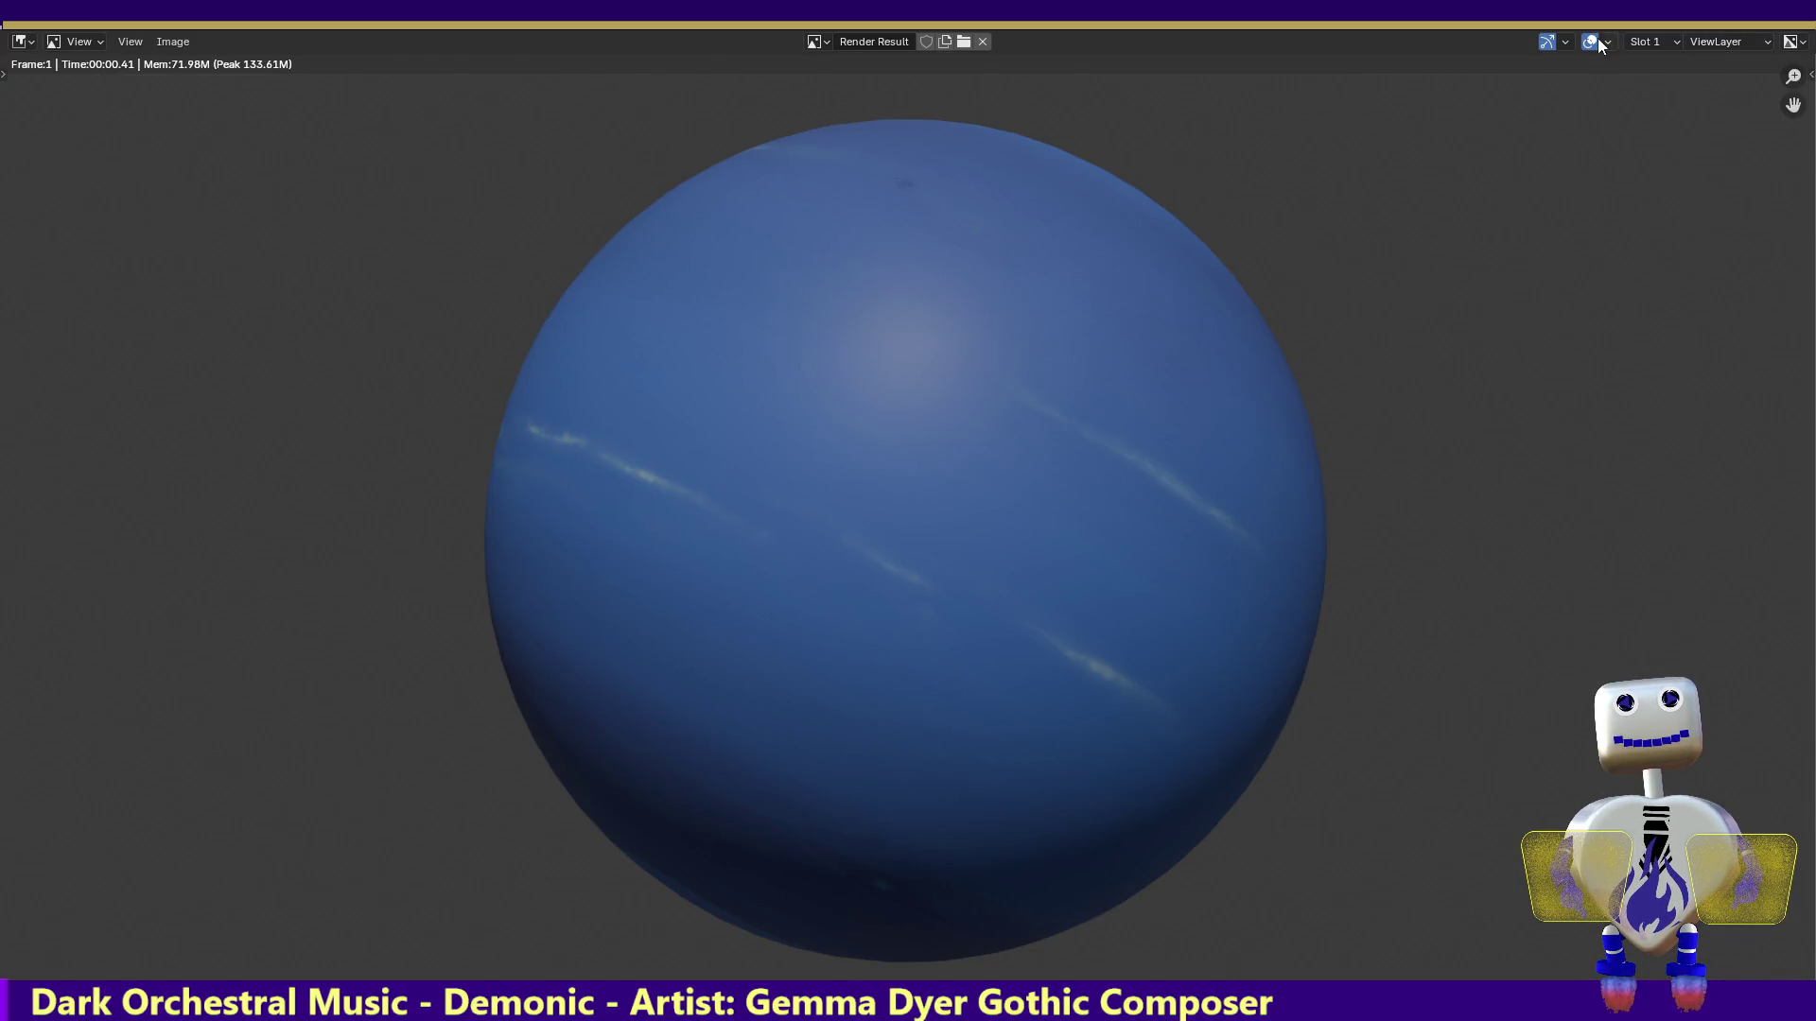
pyautogui.press('Escape')
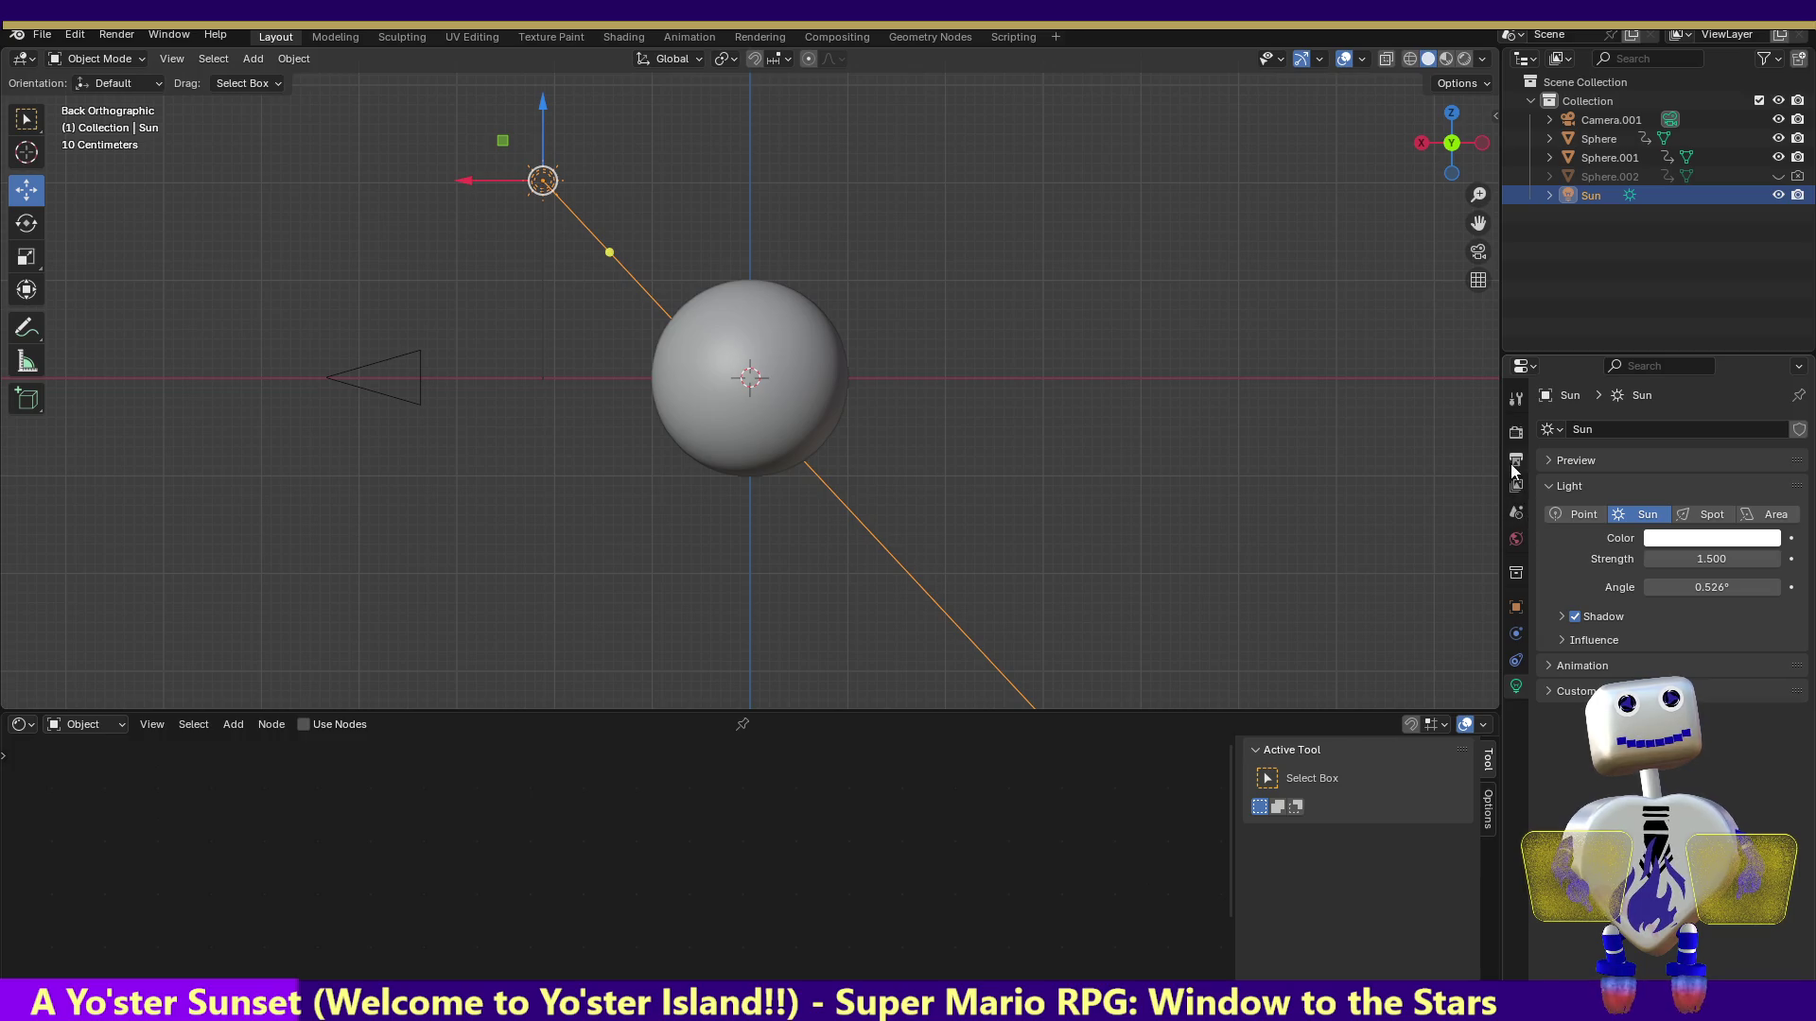
# Expand the Film render settings and brighten the World background colour to white
pyautogui.click(1516, 434)
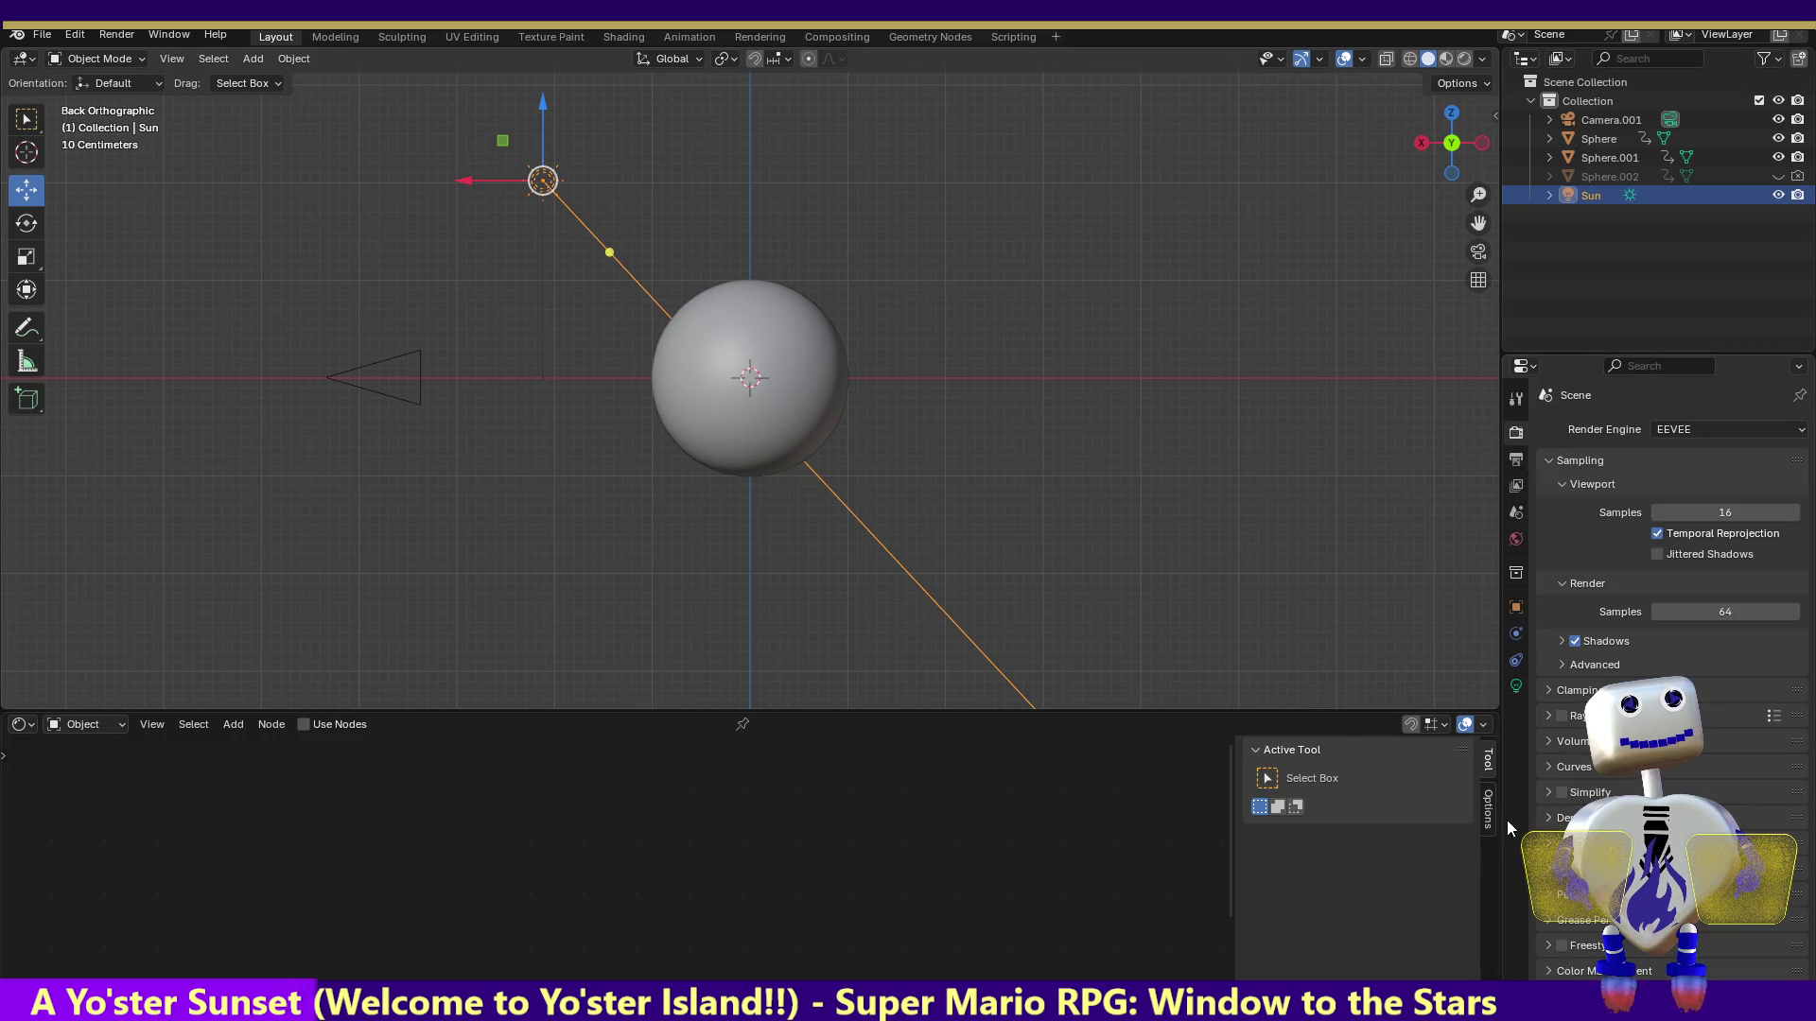
pyautogui.click(1547, 874)
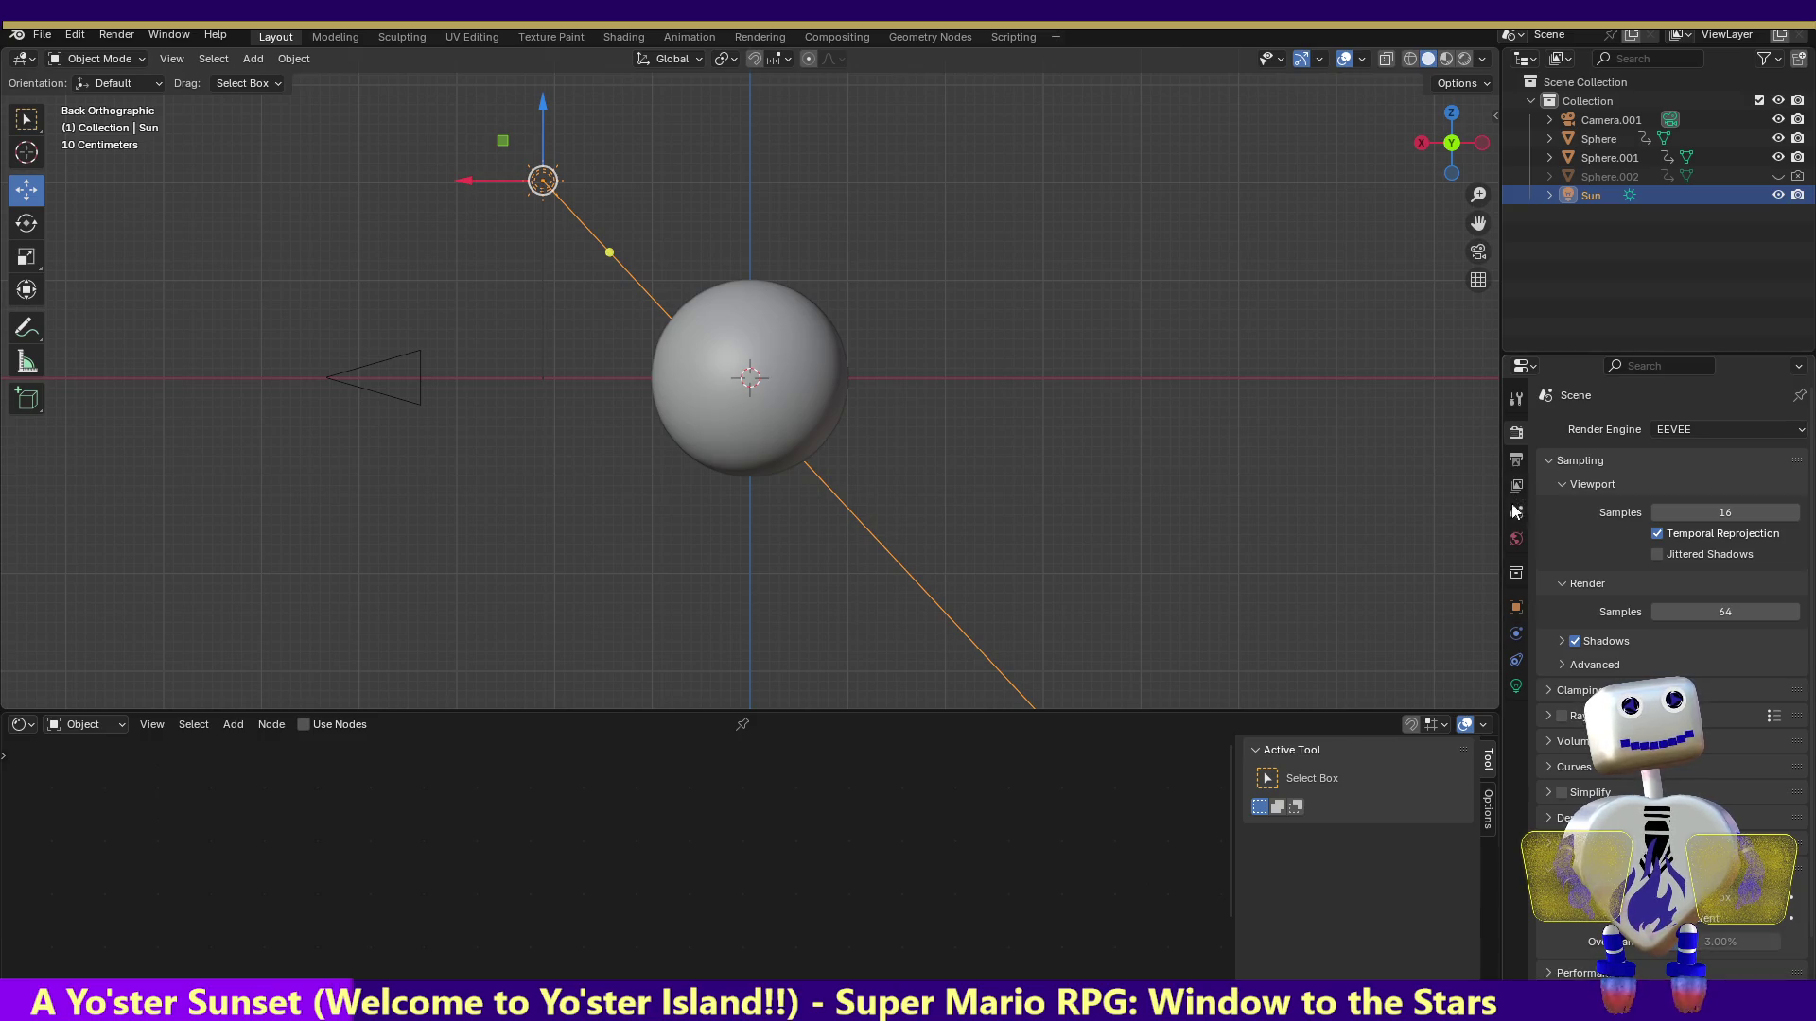
pyautogui.click(1516, 539)
pyautogui.click(1708, 558)
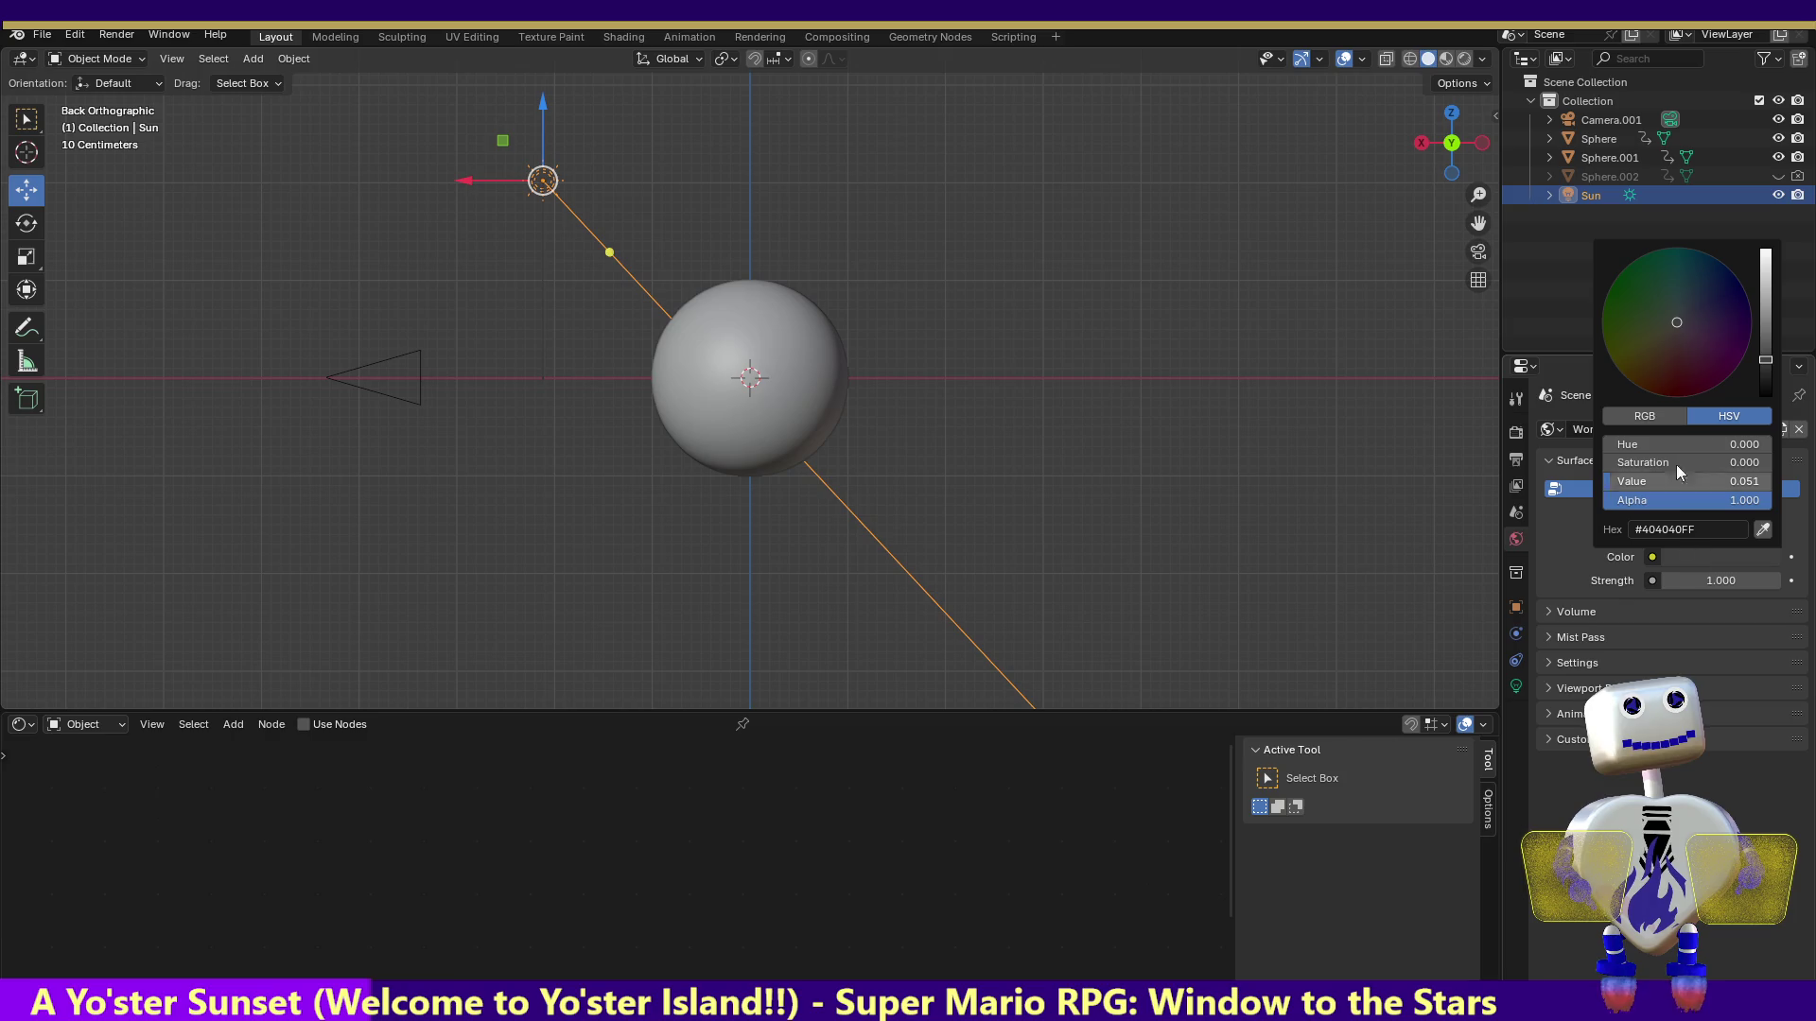
pyautogui.moveTo(1765, 379); pyautogui.dragTo(1765, 251)
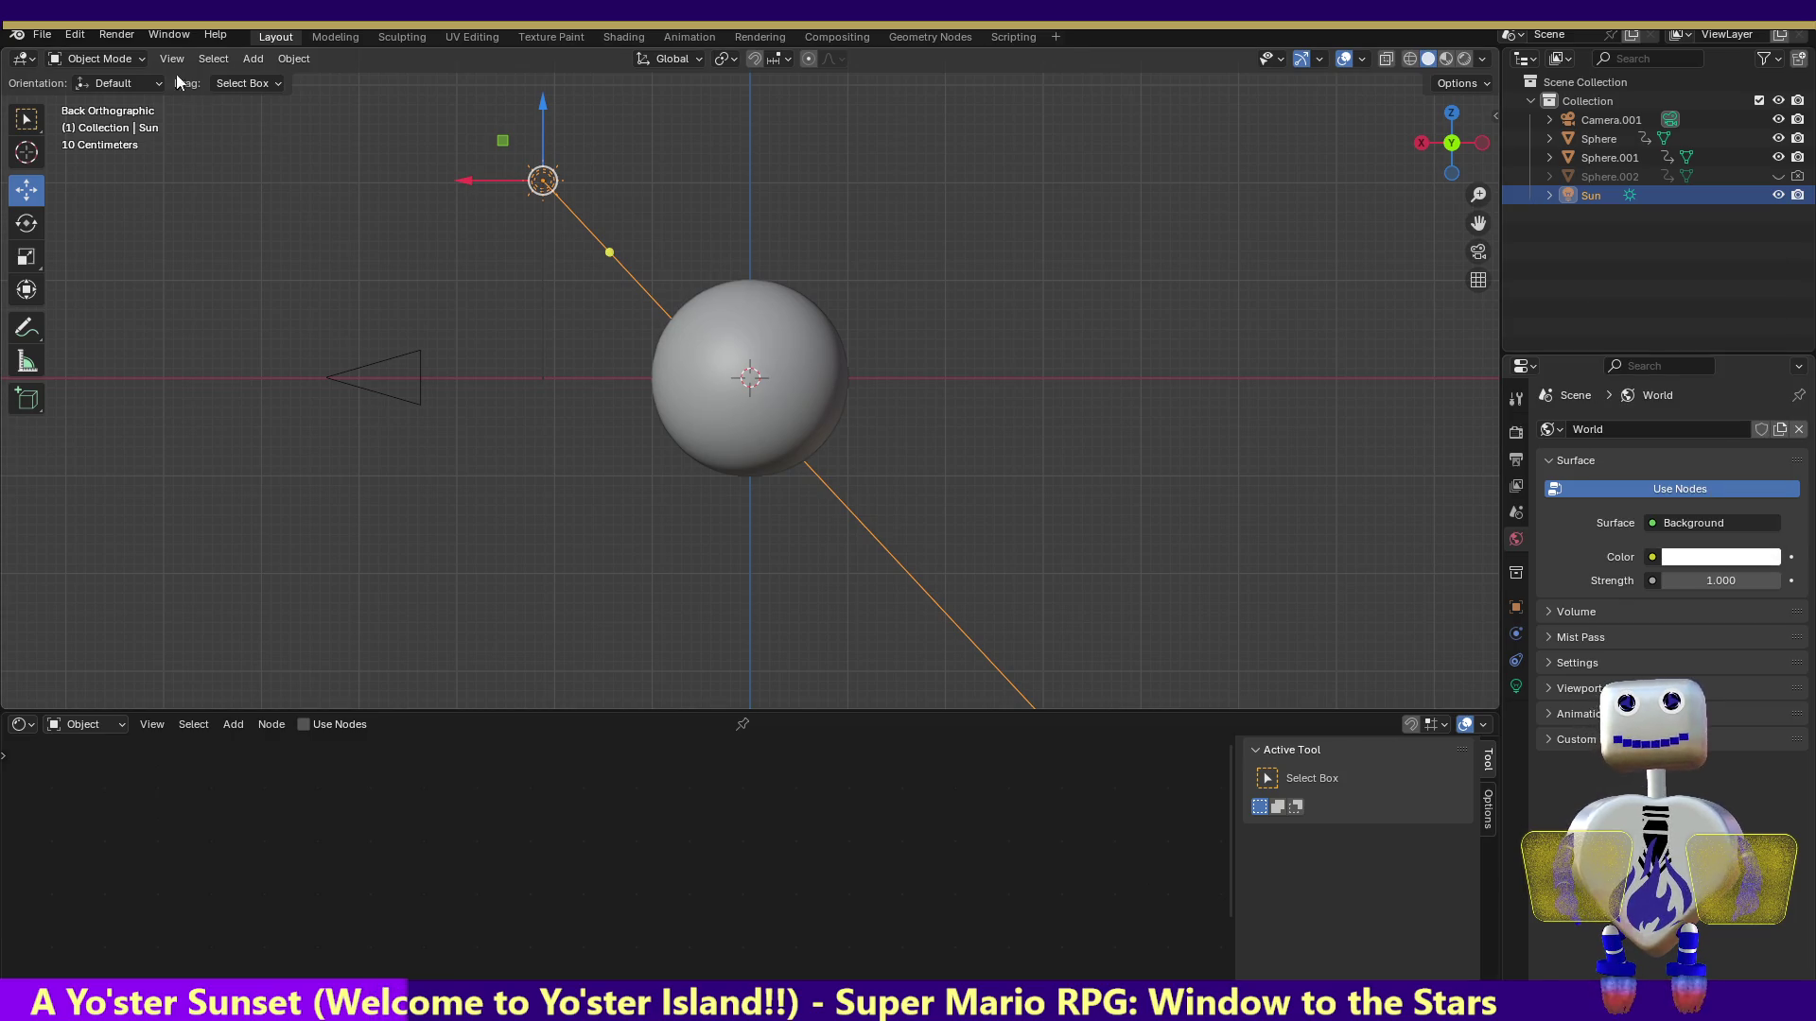
# Render a test still of the blue planet and close the result
pyautogui.click(120, 36)
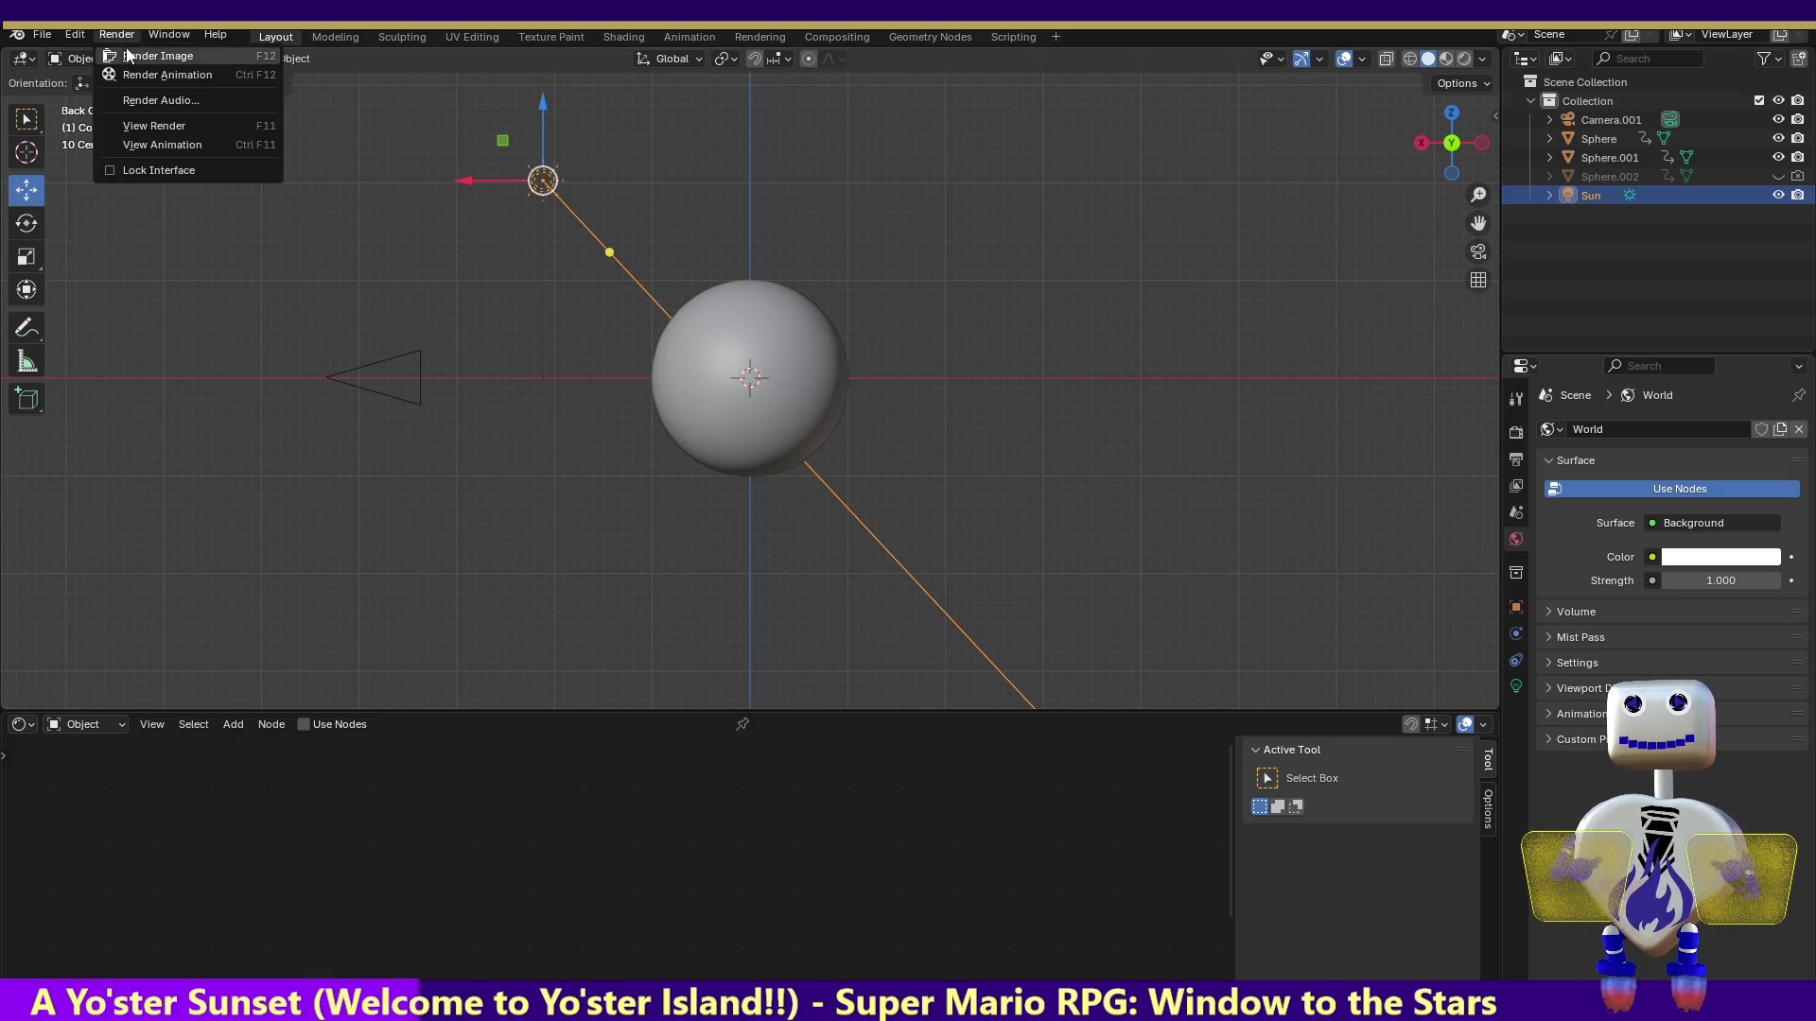
pyautogui.click(124, 52)
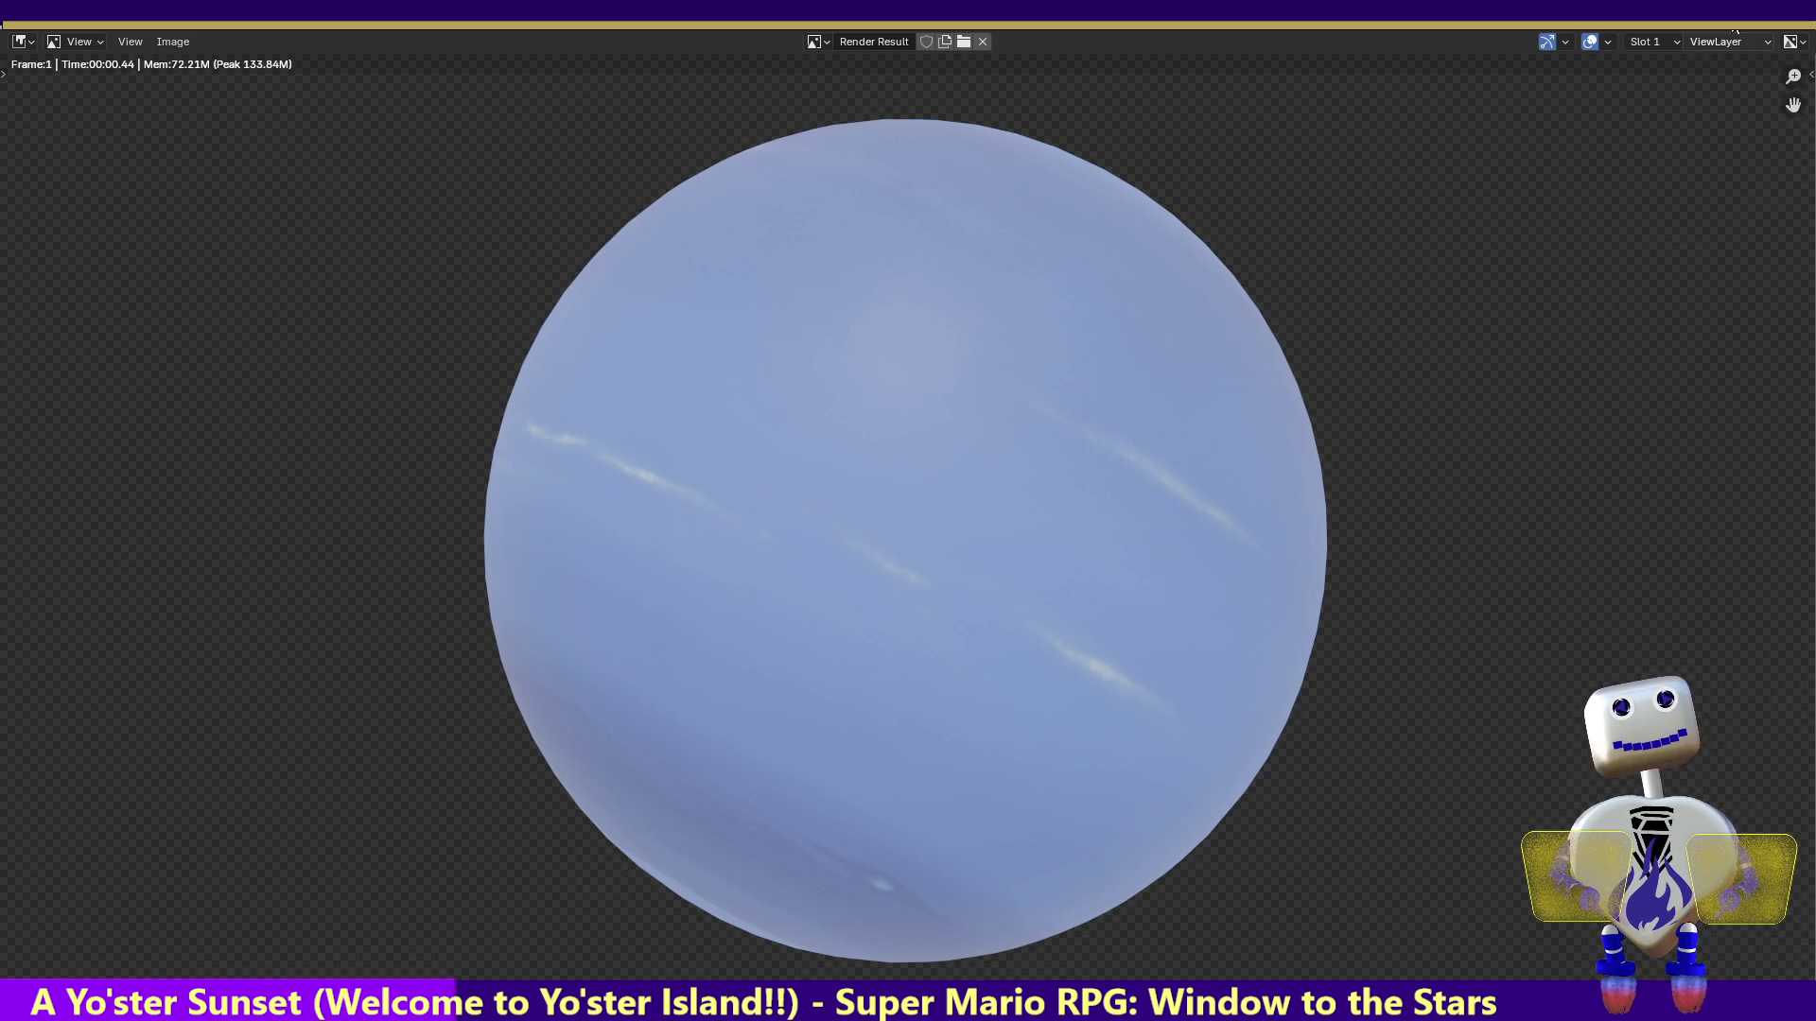
pyautogui.press('Escape')
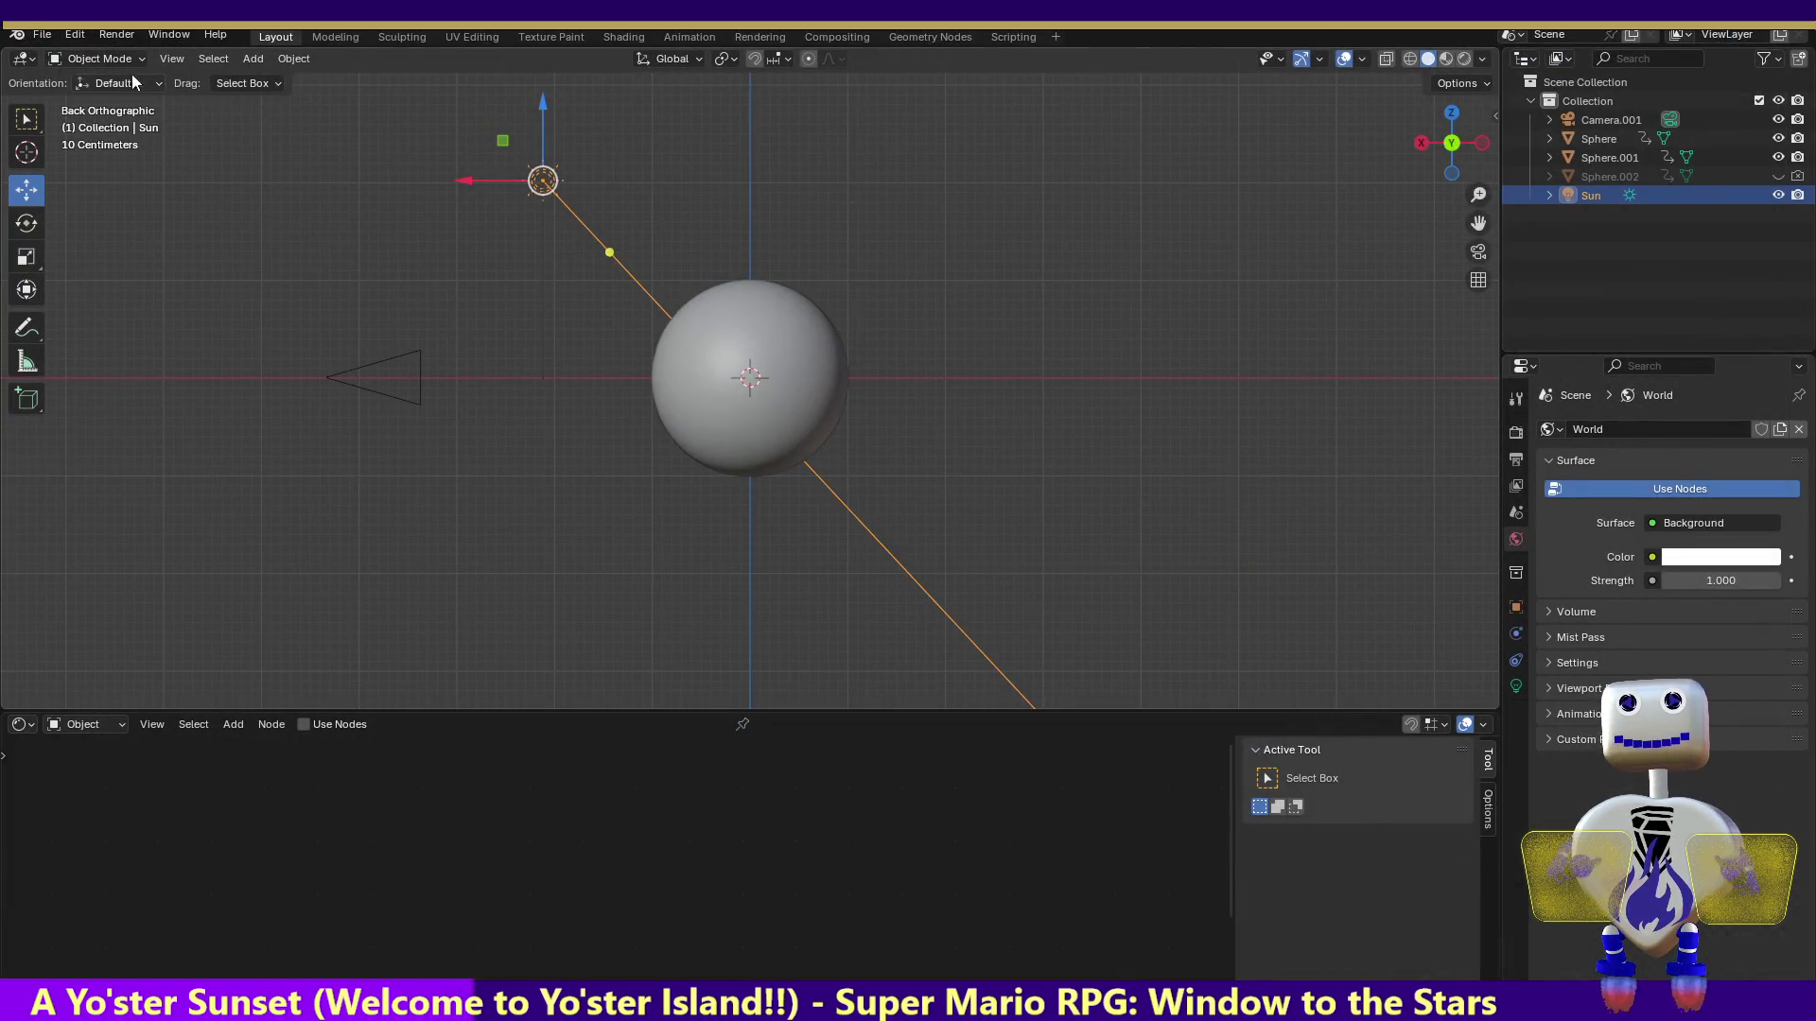
# Select Sphere.001 and jump to frame 38 in the Animation workspace, where Z rotation reads -360°
pyautogui.click(116, 34)
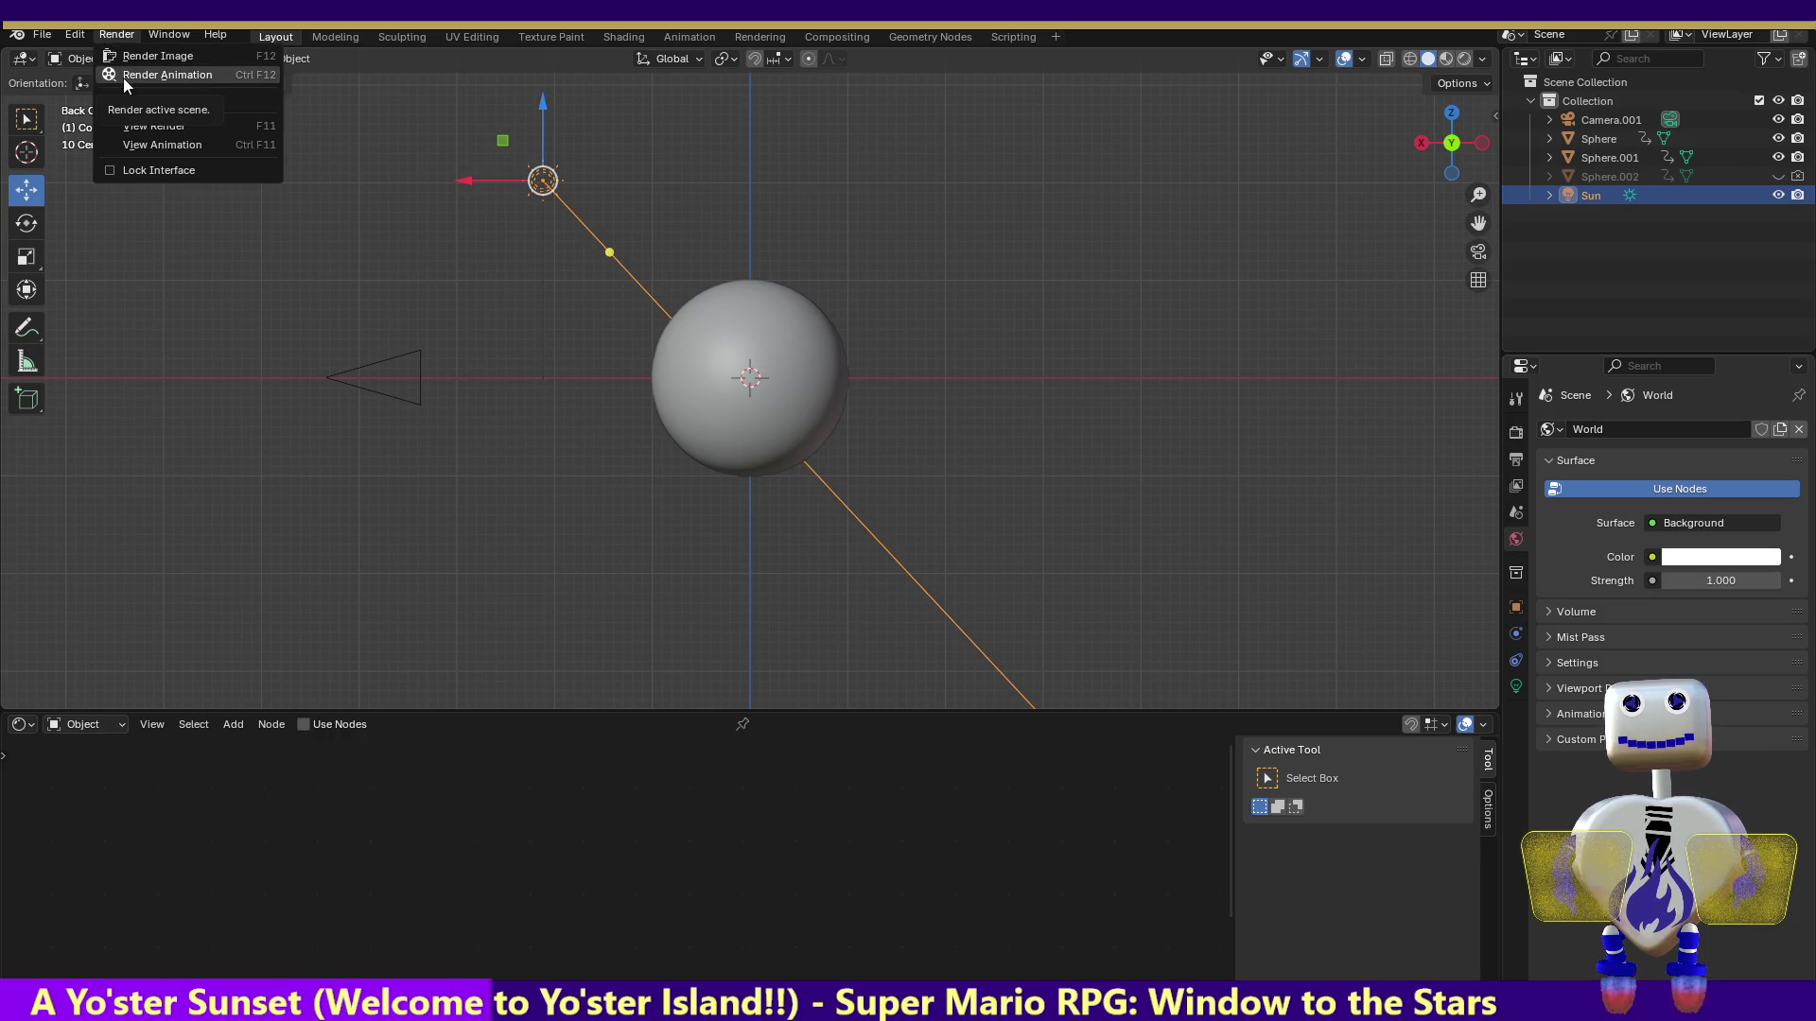
pyautogui.click(785, 377)
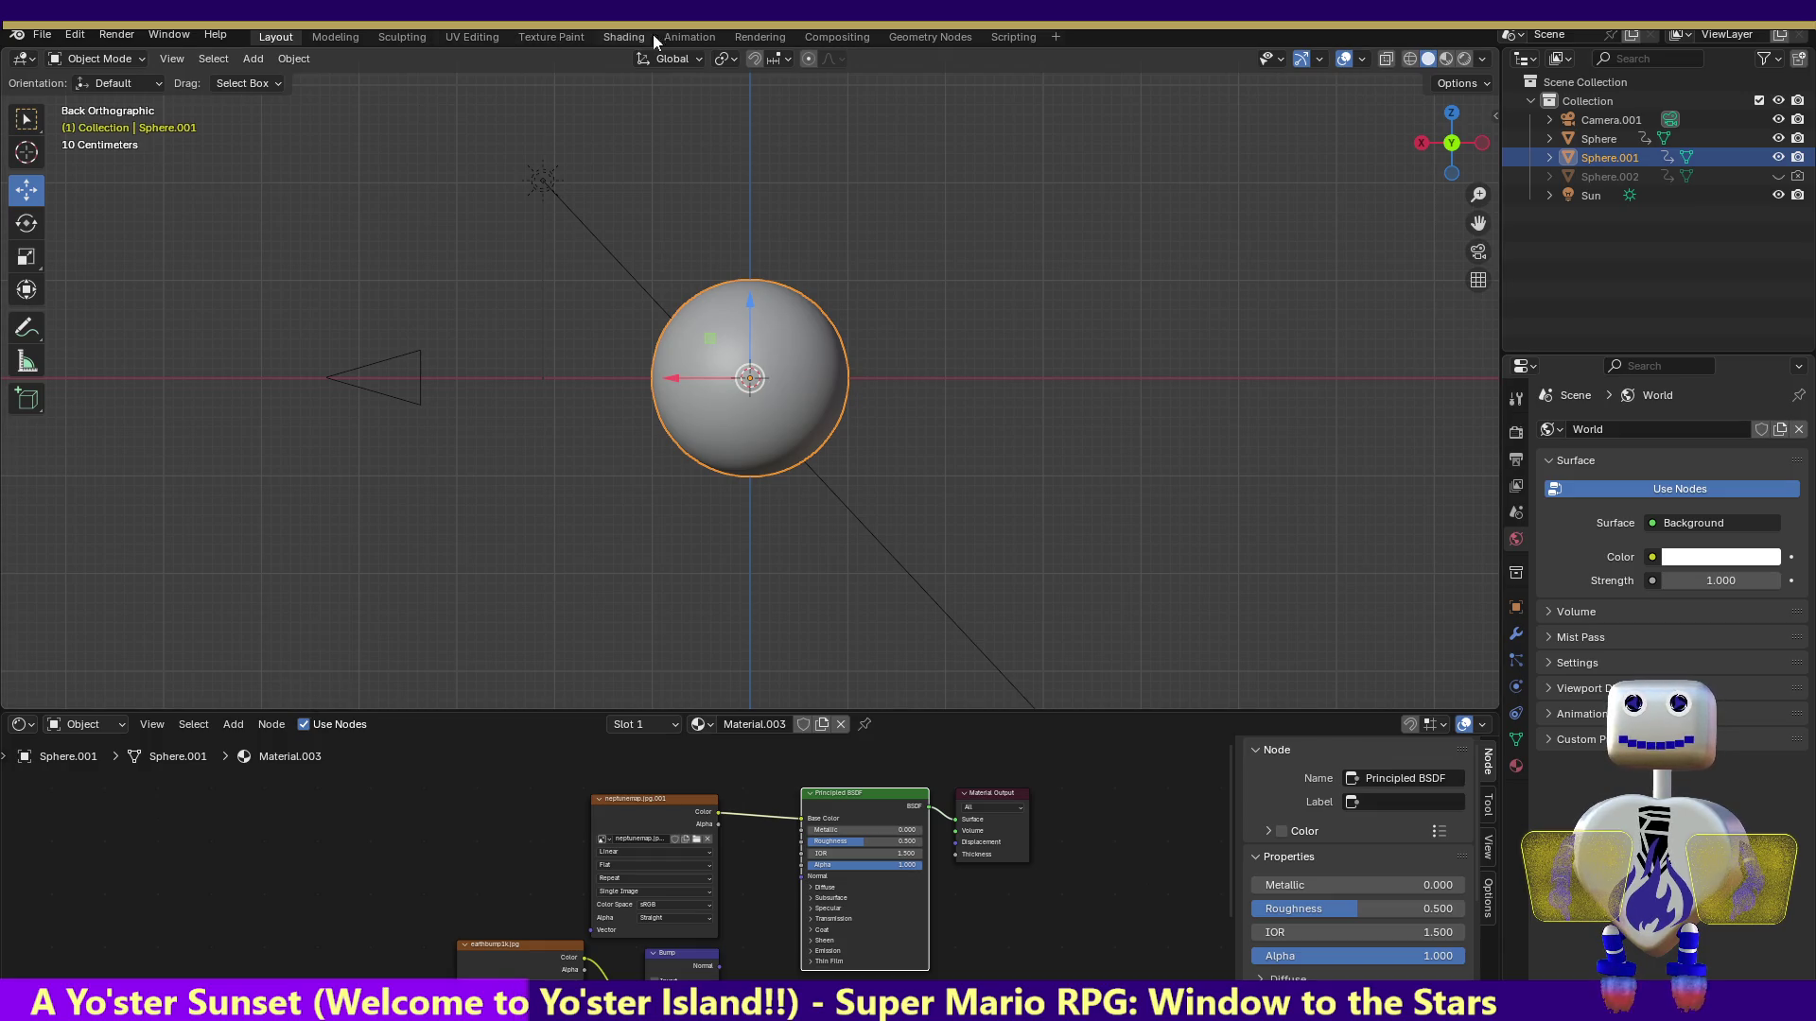
pyautogui.click(678, 38)
pyautogui.click(373, 762)
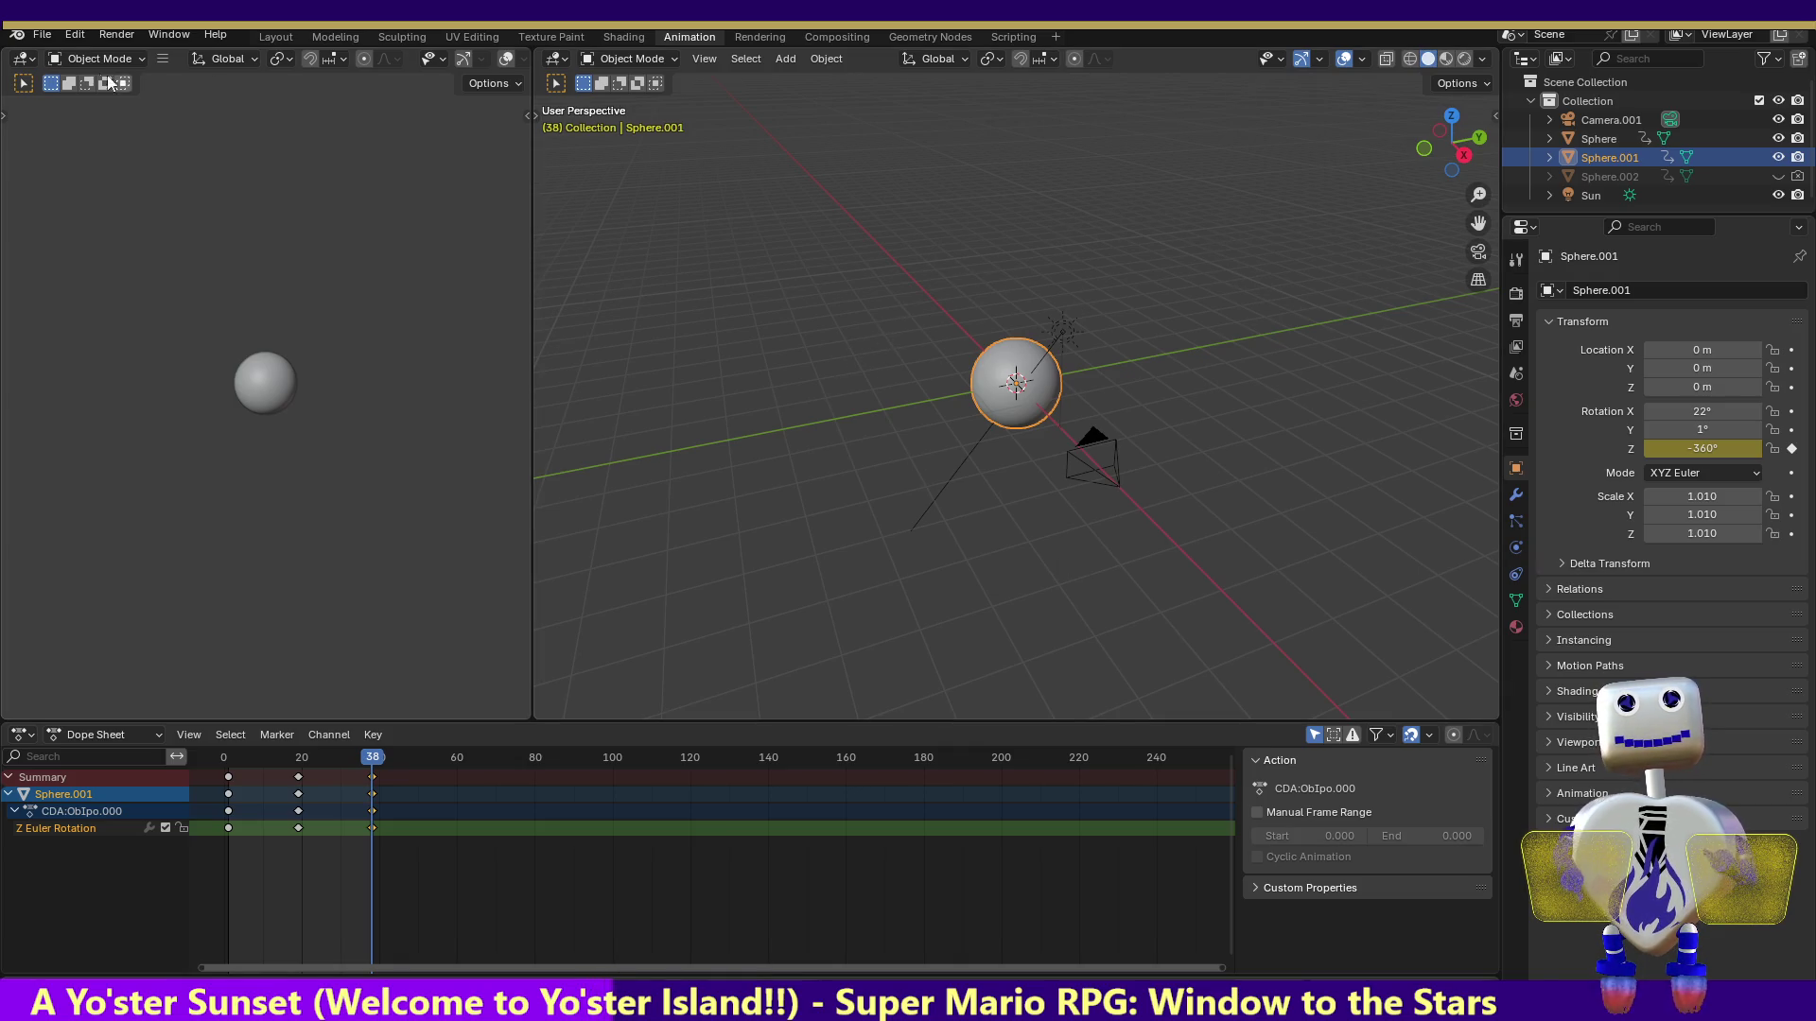
pyautogui.click(102, 34)
# Render a still of frame 38 showing the blue banded planet, then close it
pyautogui.click(109, 58)
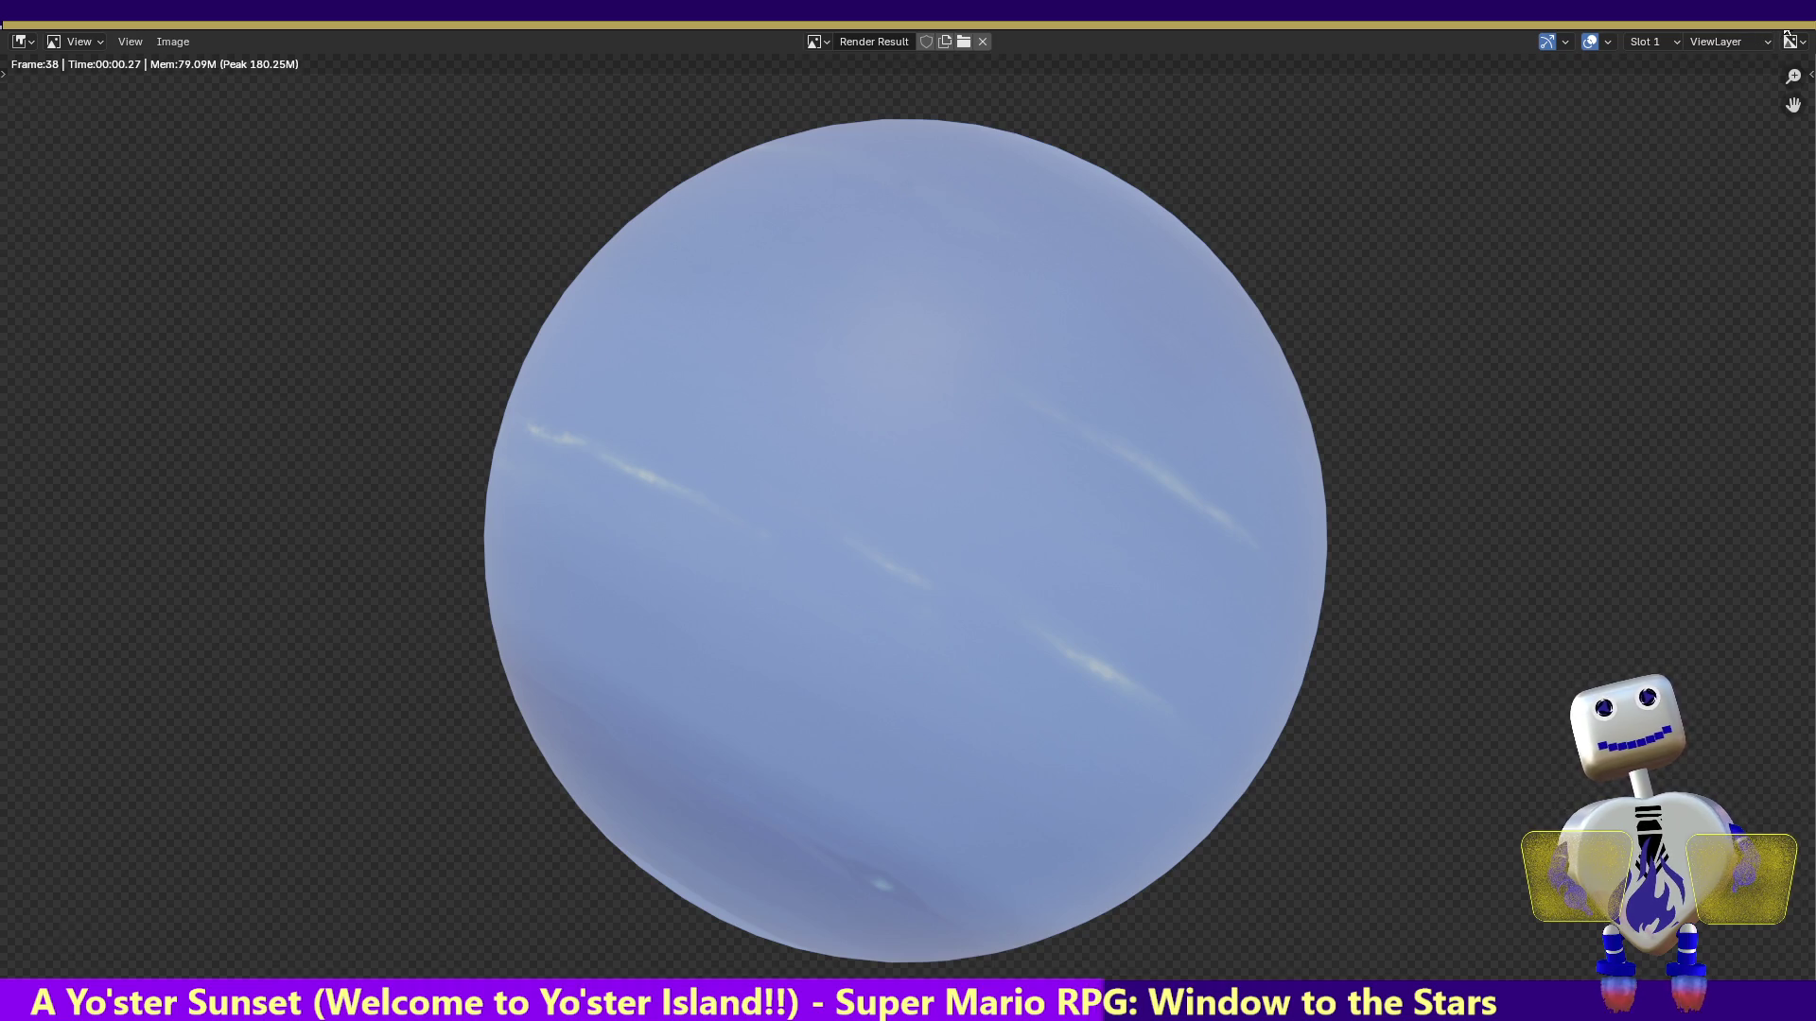
pyautogui.press('Escape')
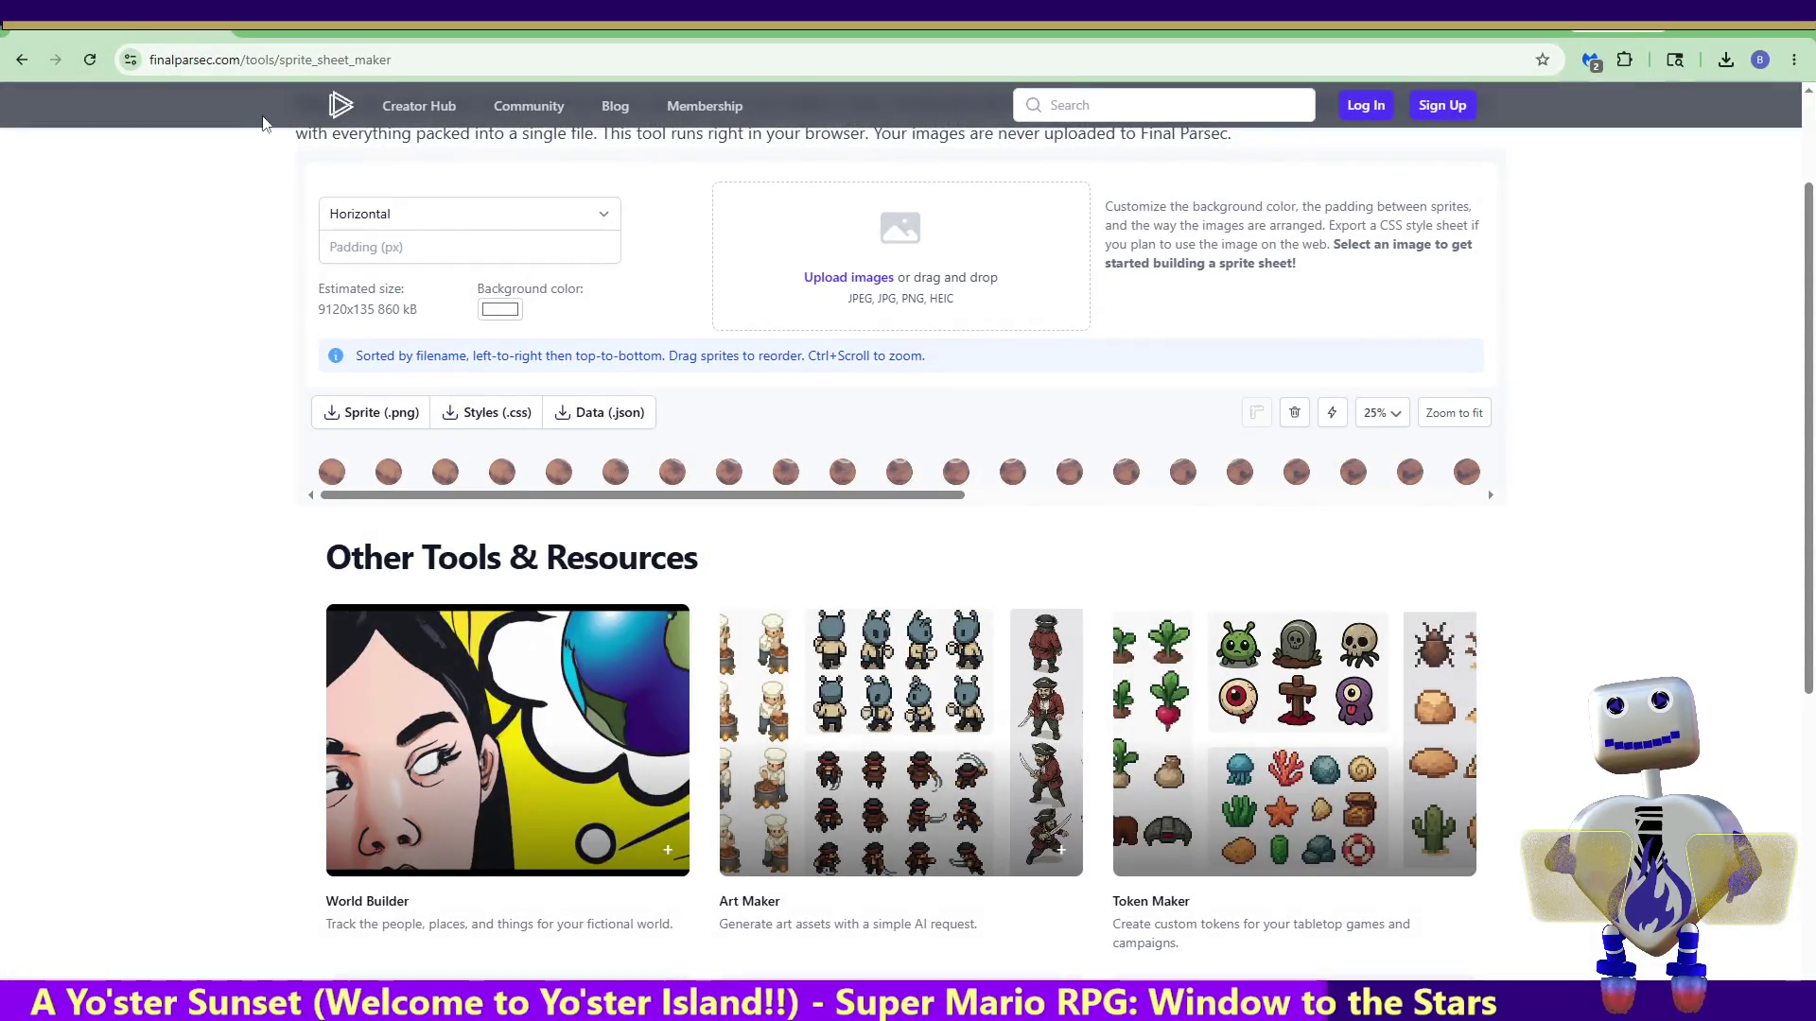
# Reload the sprite sheet maker, set Horizontal arrangement, and drop in the rendered frame PNGs
pyautogui.click(90, 59)
pyautogui.click(450, 215)
pyautogui.click(456, 261)
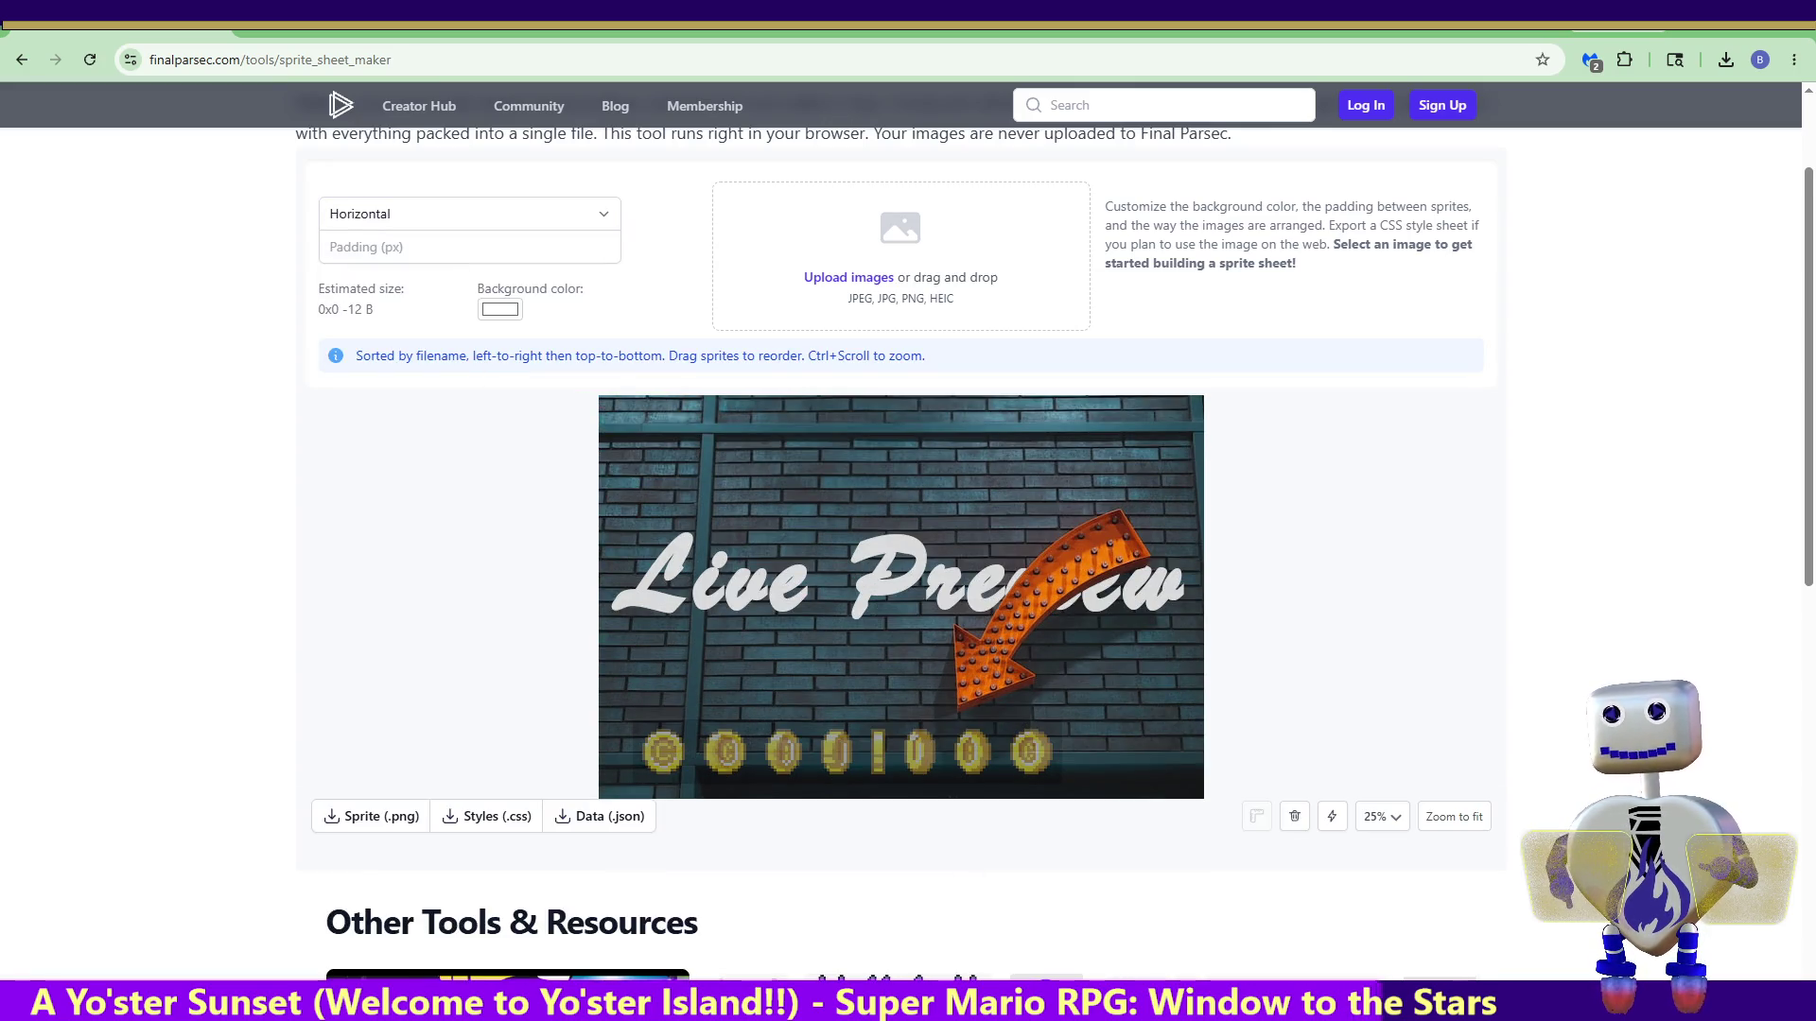
pyautogui.moveTo(985, 438)
pyautogui.mouseDown()
pyautogui.moveTo(993, 312)
pyautogui.moveTo(867, 275)
pyautogui.mouseUp()
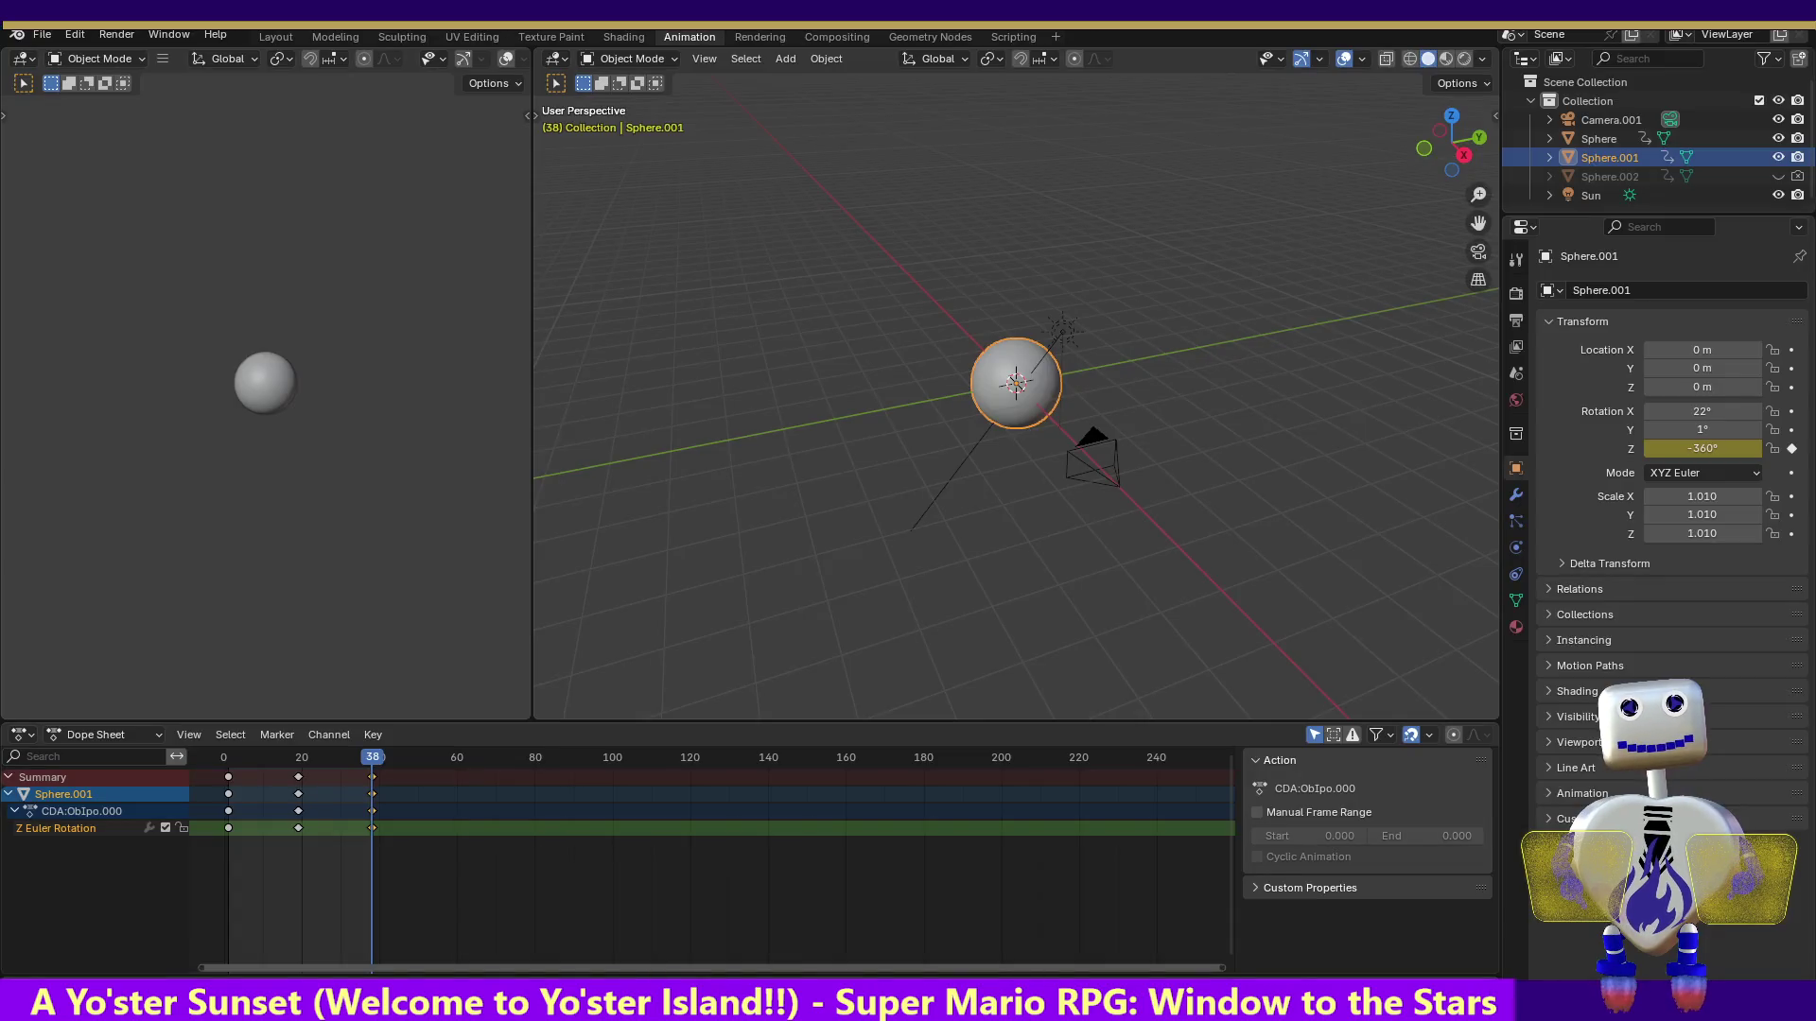
# Set the output resolution to 240 x 135 px in Output Properties
pyautogui.click(1513, 324)
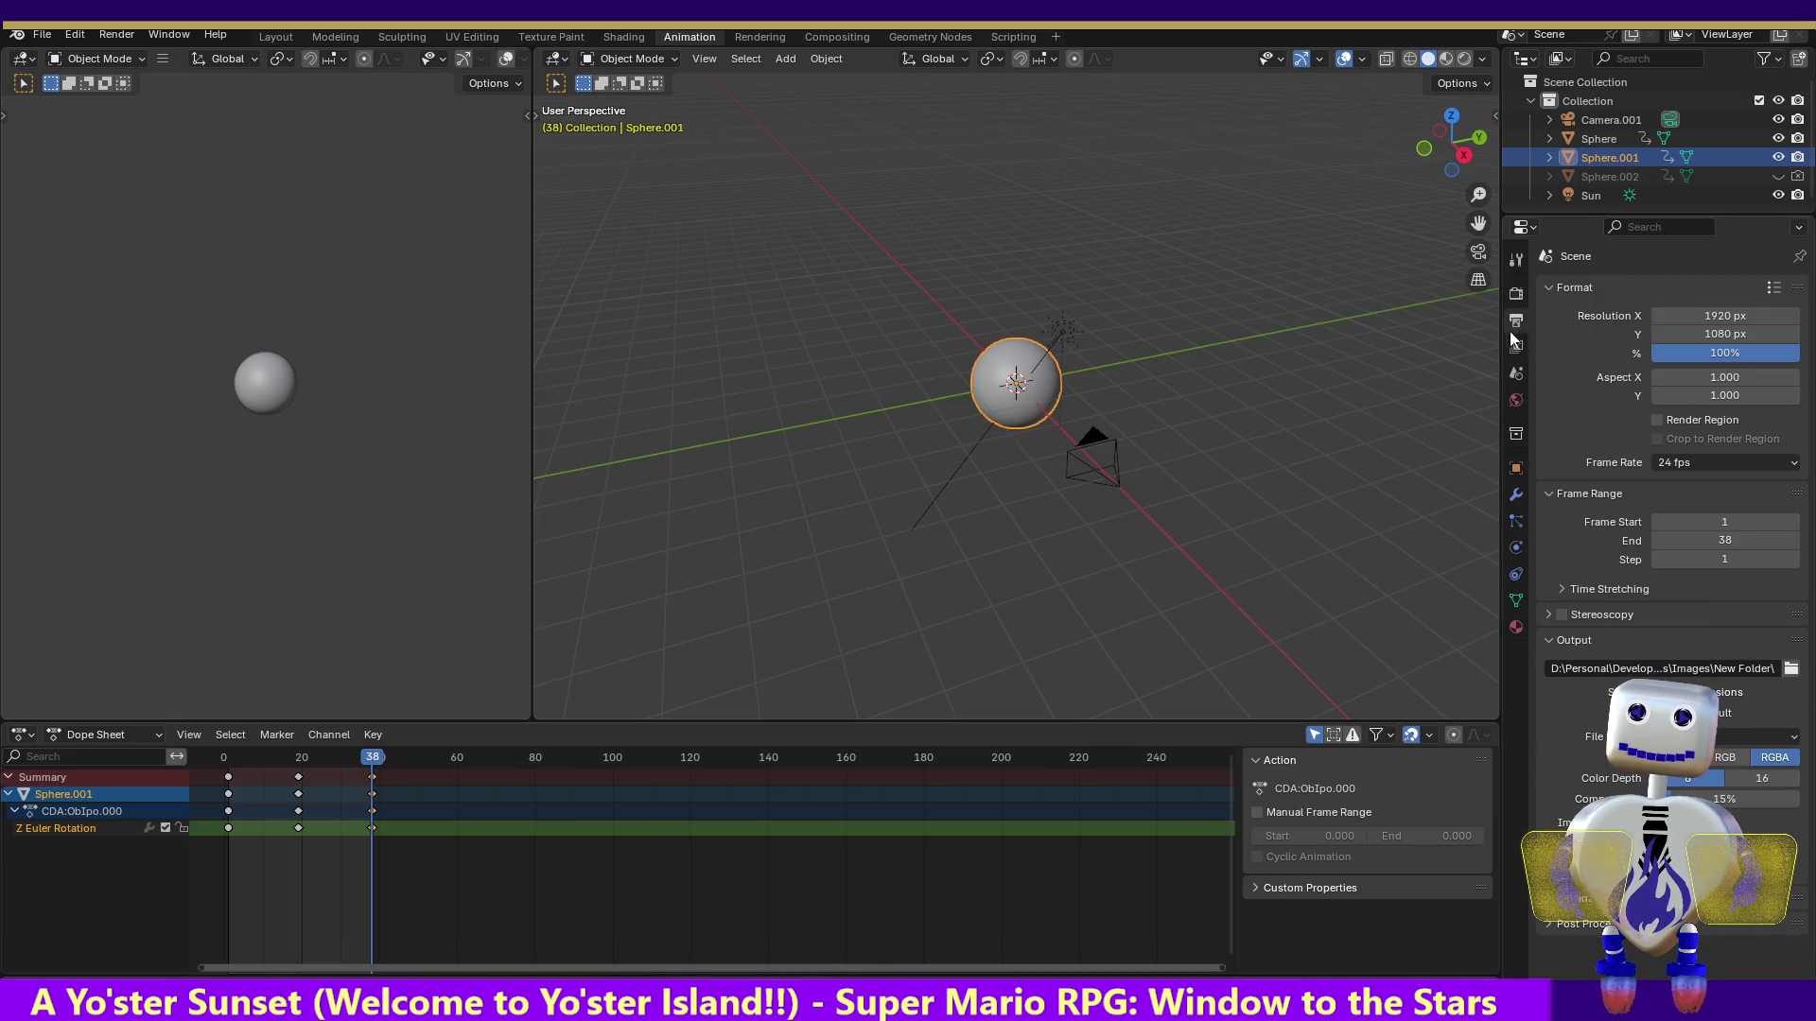
pyautogui.click(1721, 319)
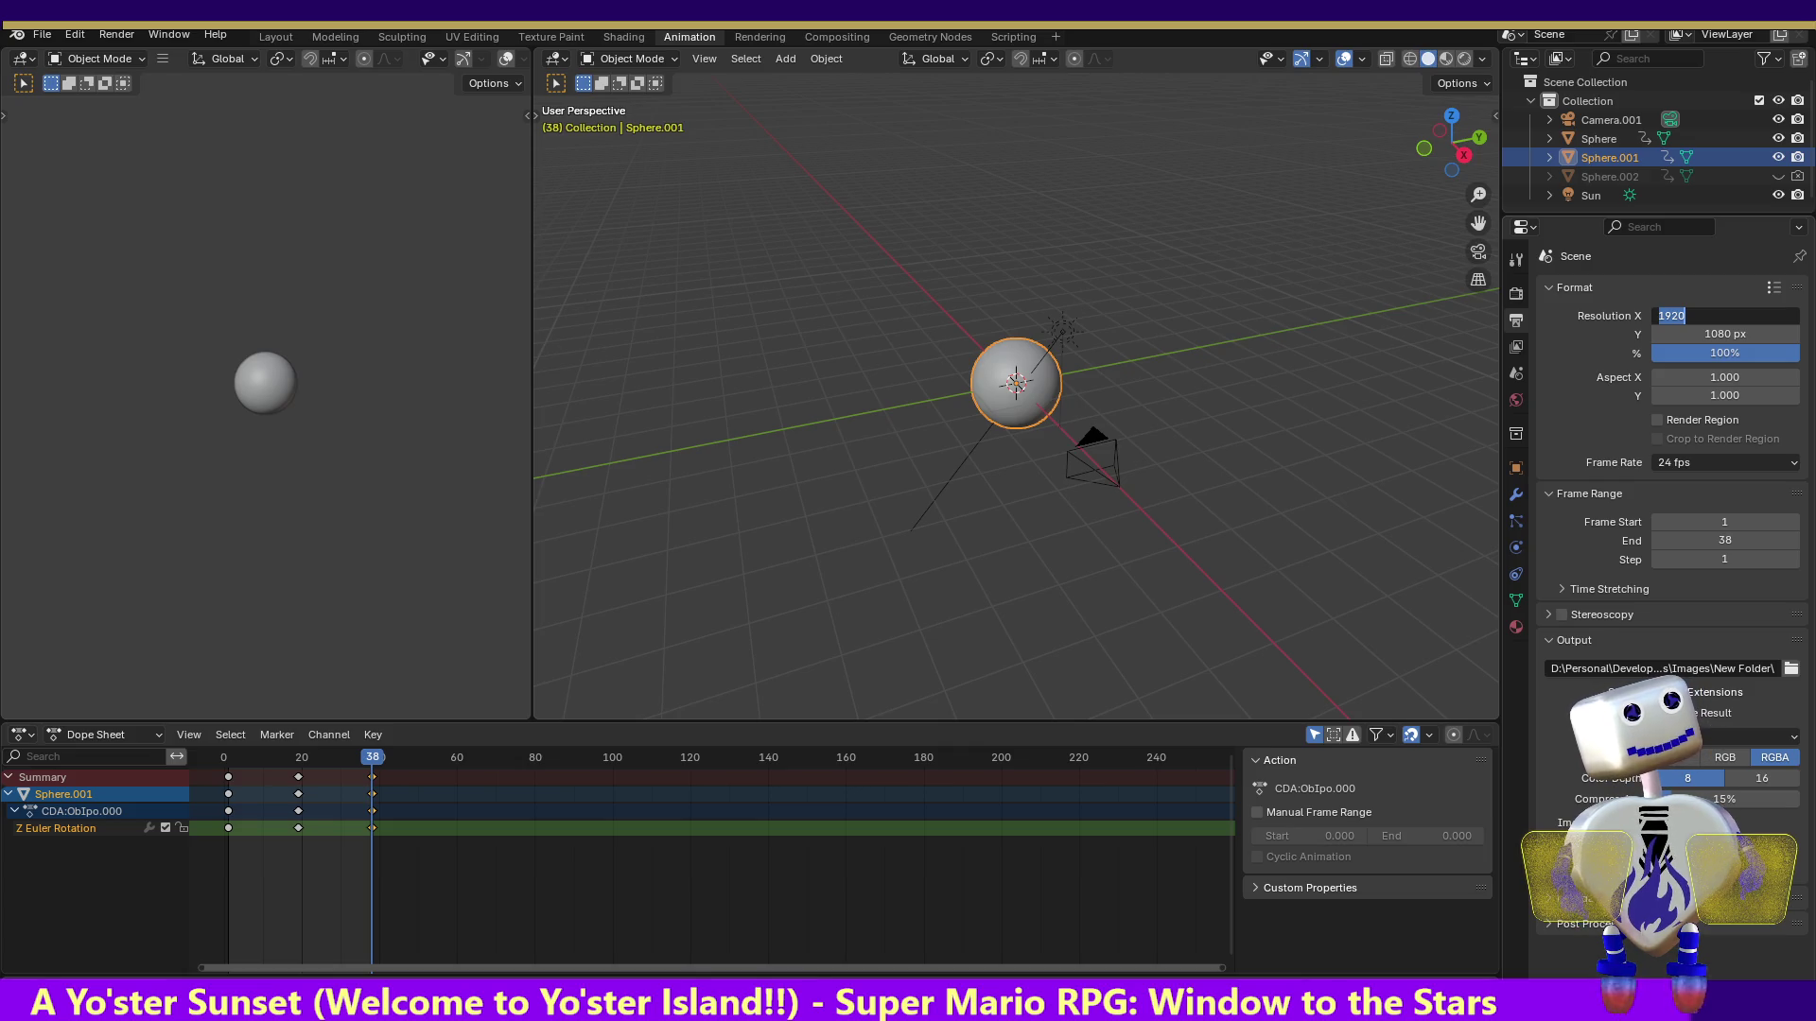
pyautogui.write('24')
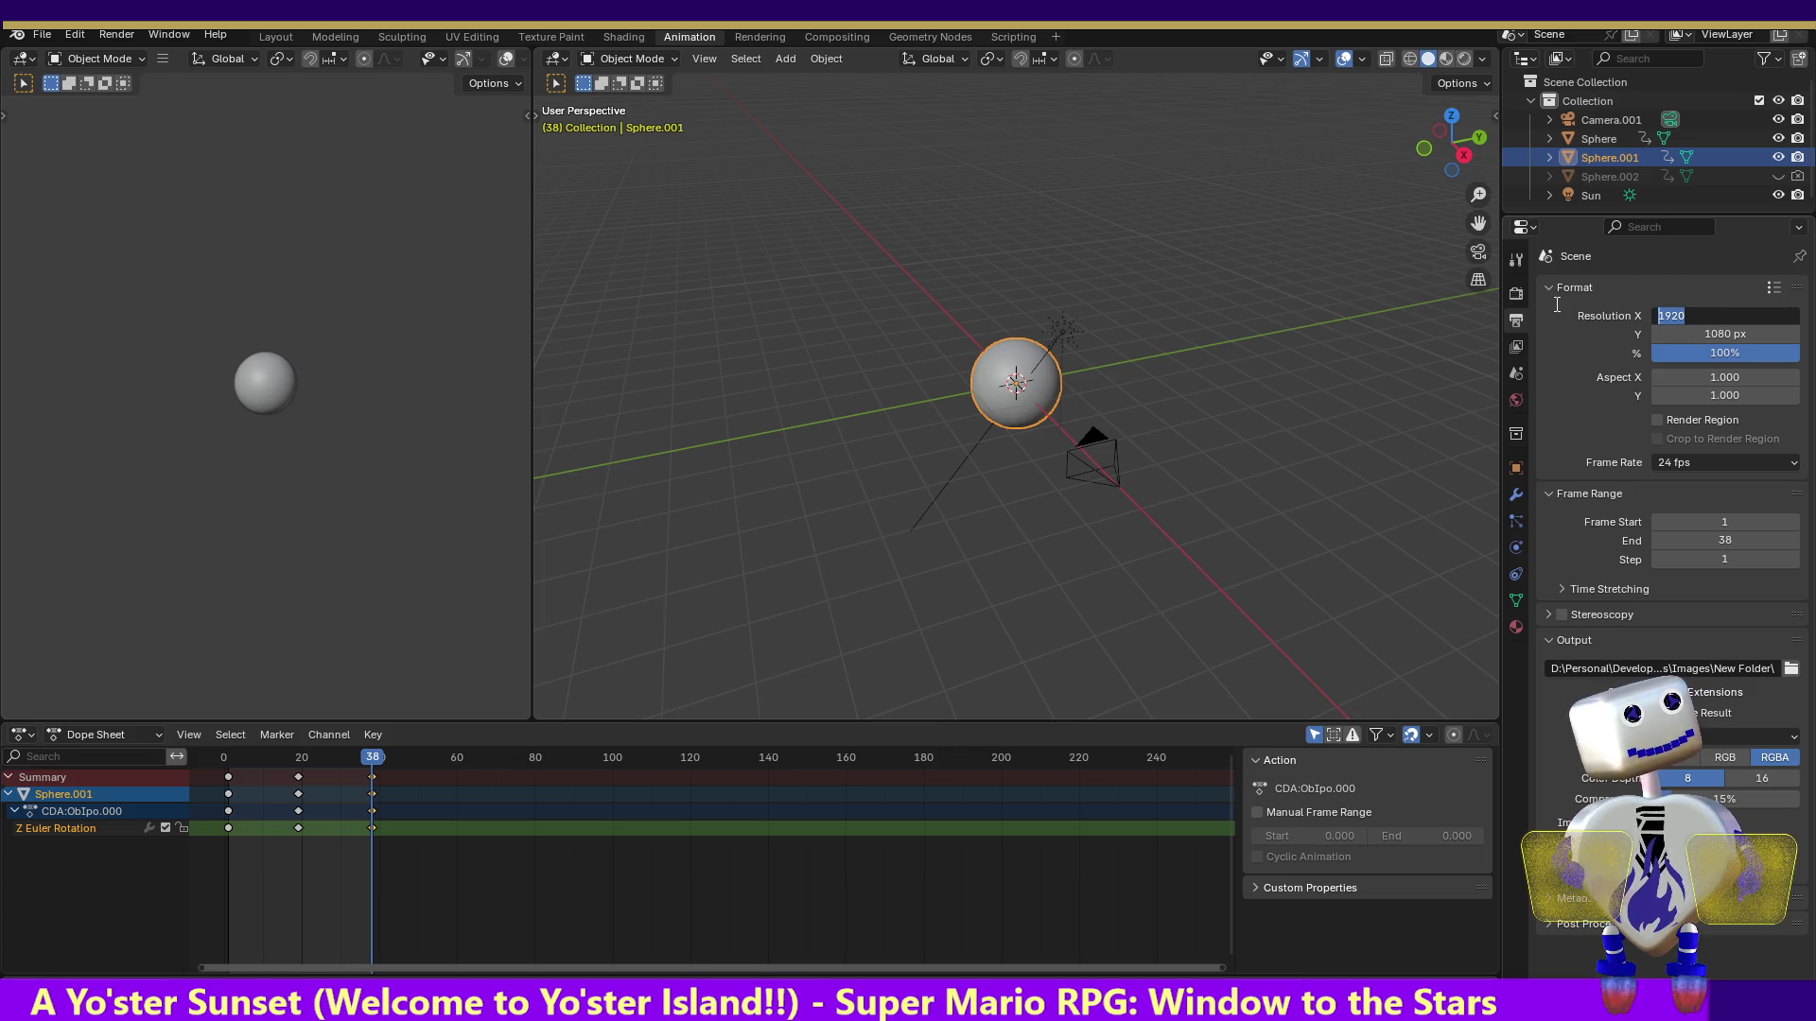
pyautogui.write('0')
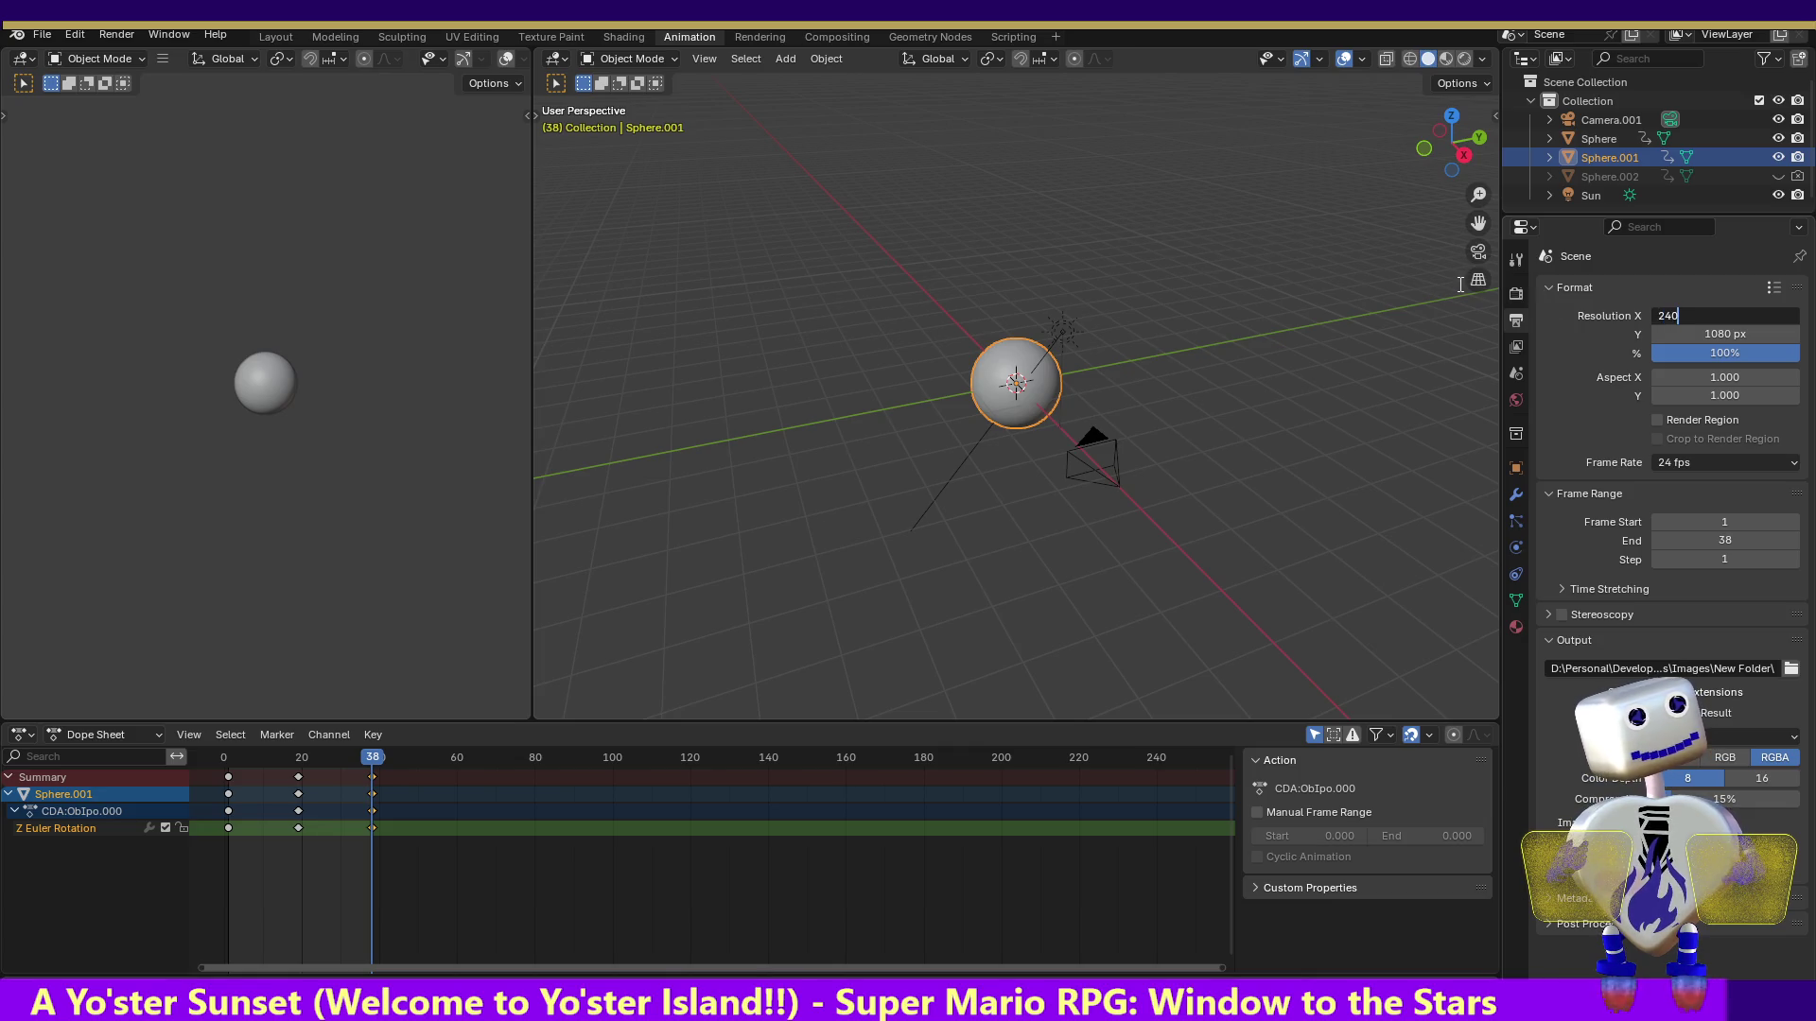
pyautogui.press('Return')
pyautogui.click(1722, 333)
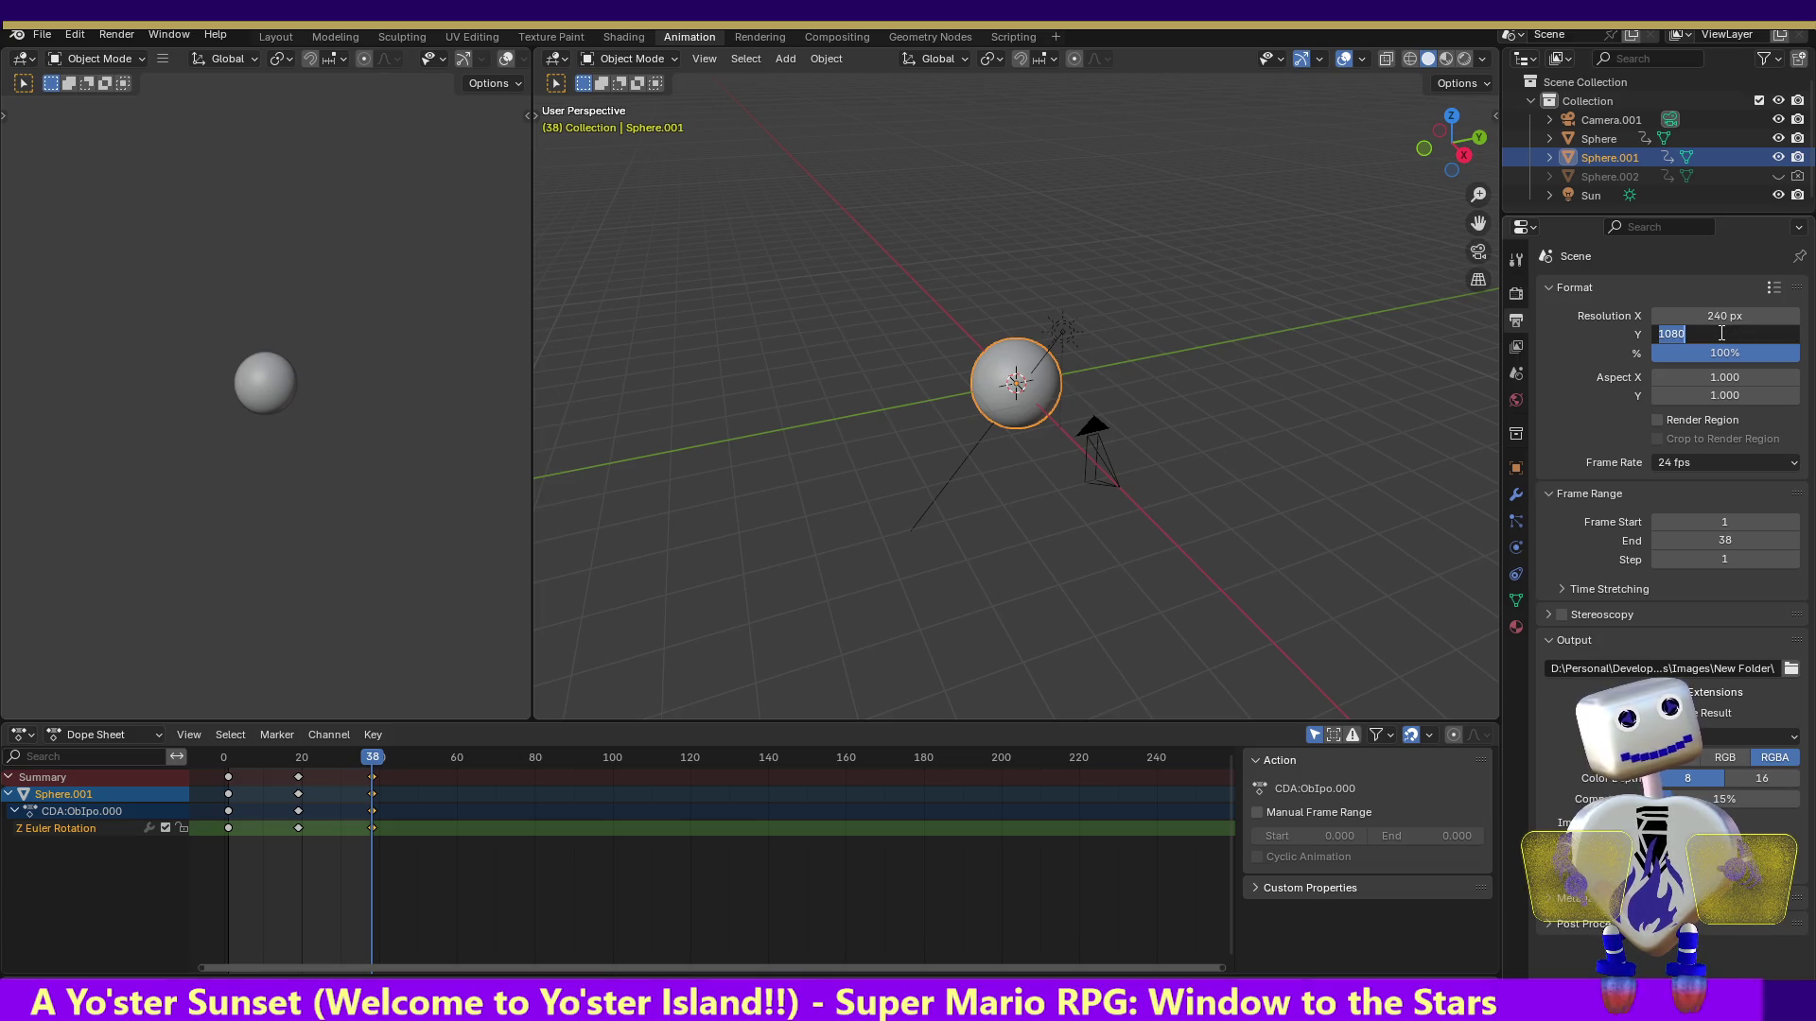
pyautogui.write('135')
pyautogui.press('Return')
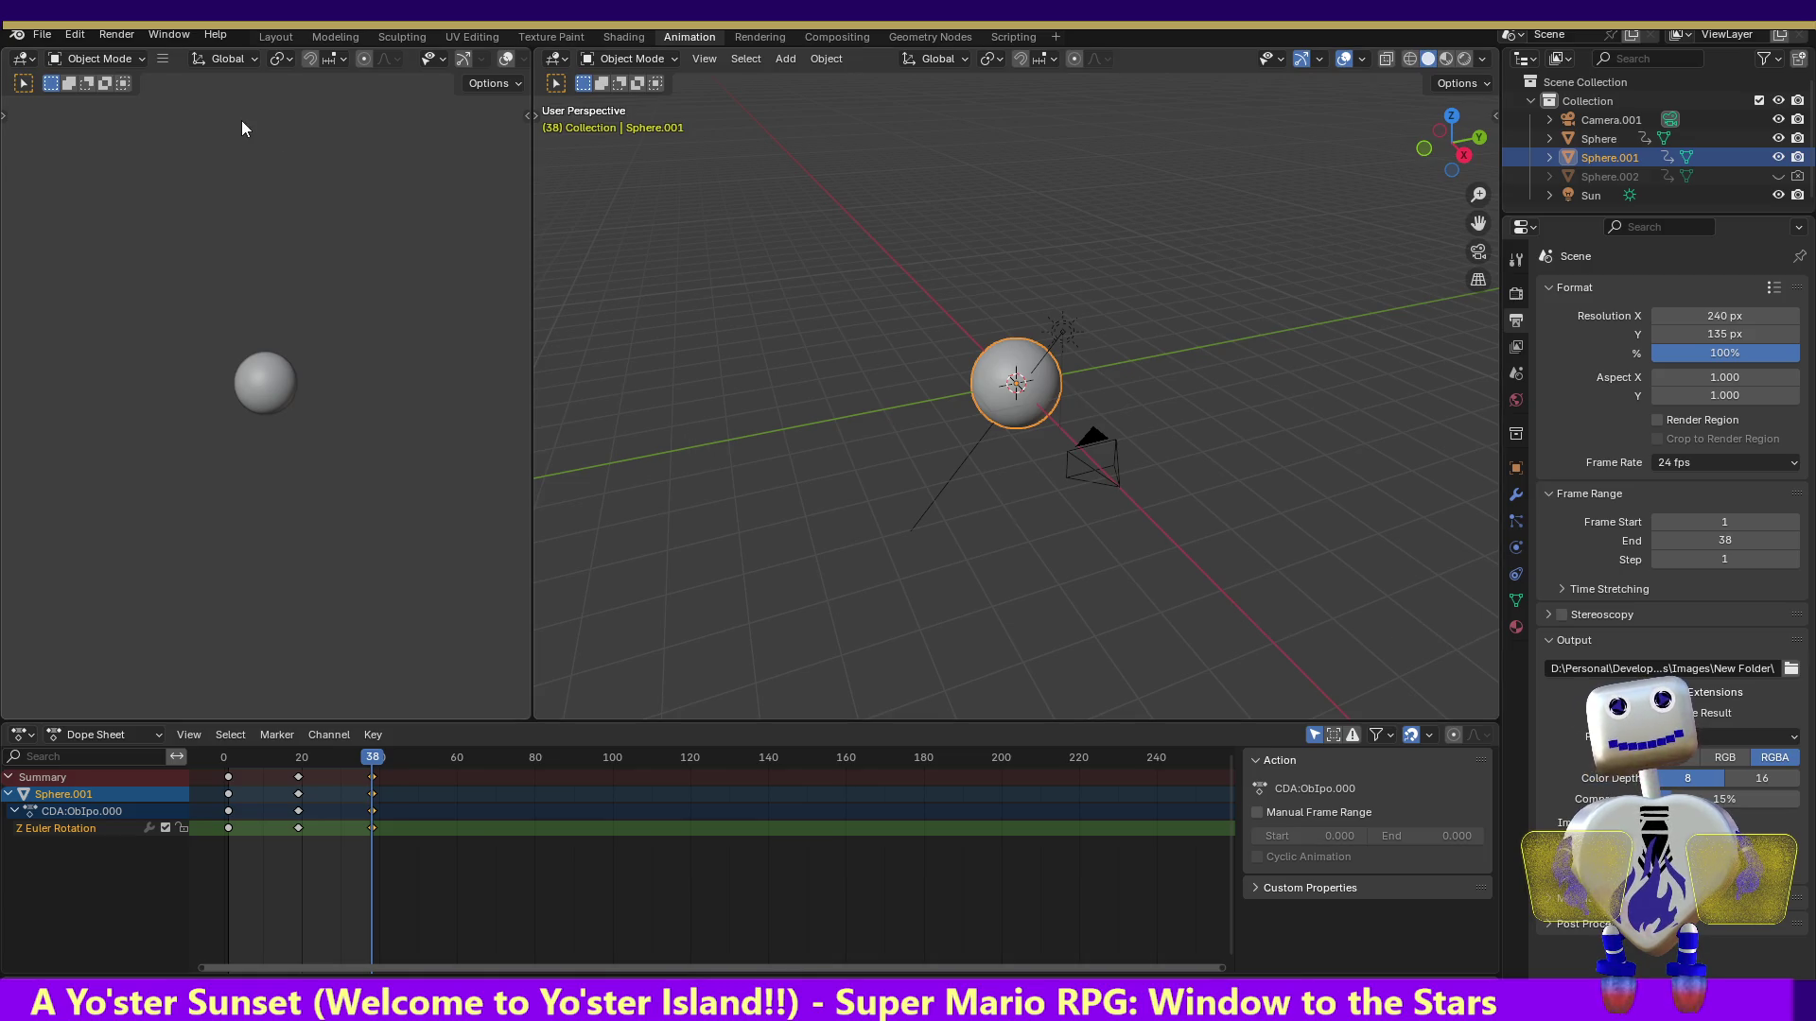
# Re-render the whole animation at the new size, then return to the browser
pyautogui.click(116, 35)
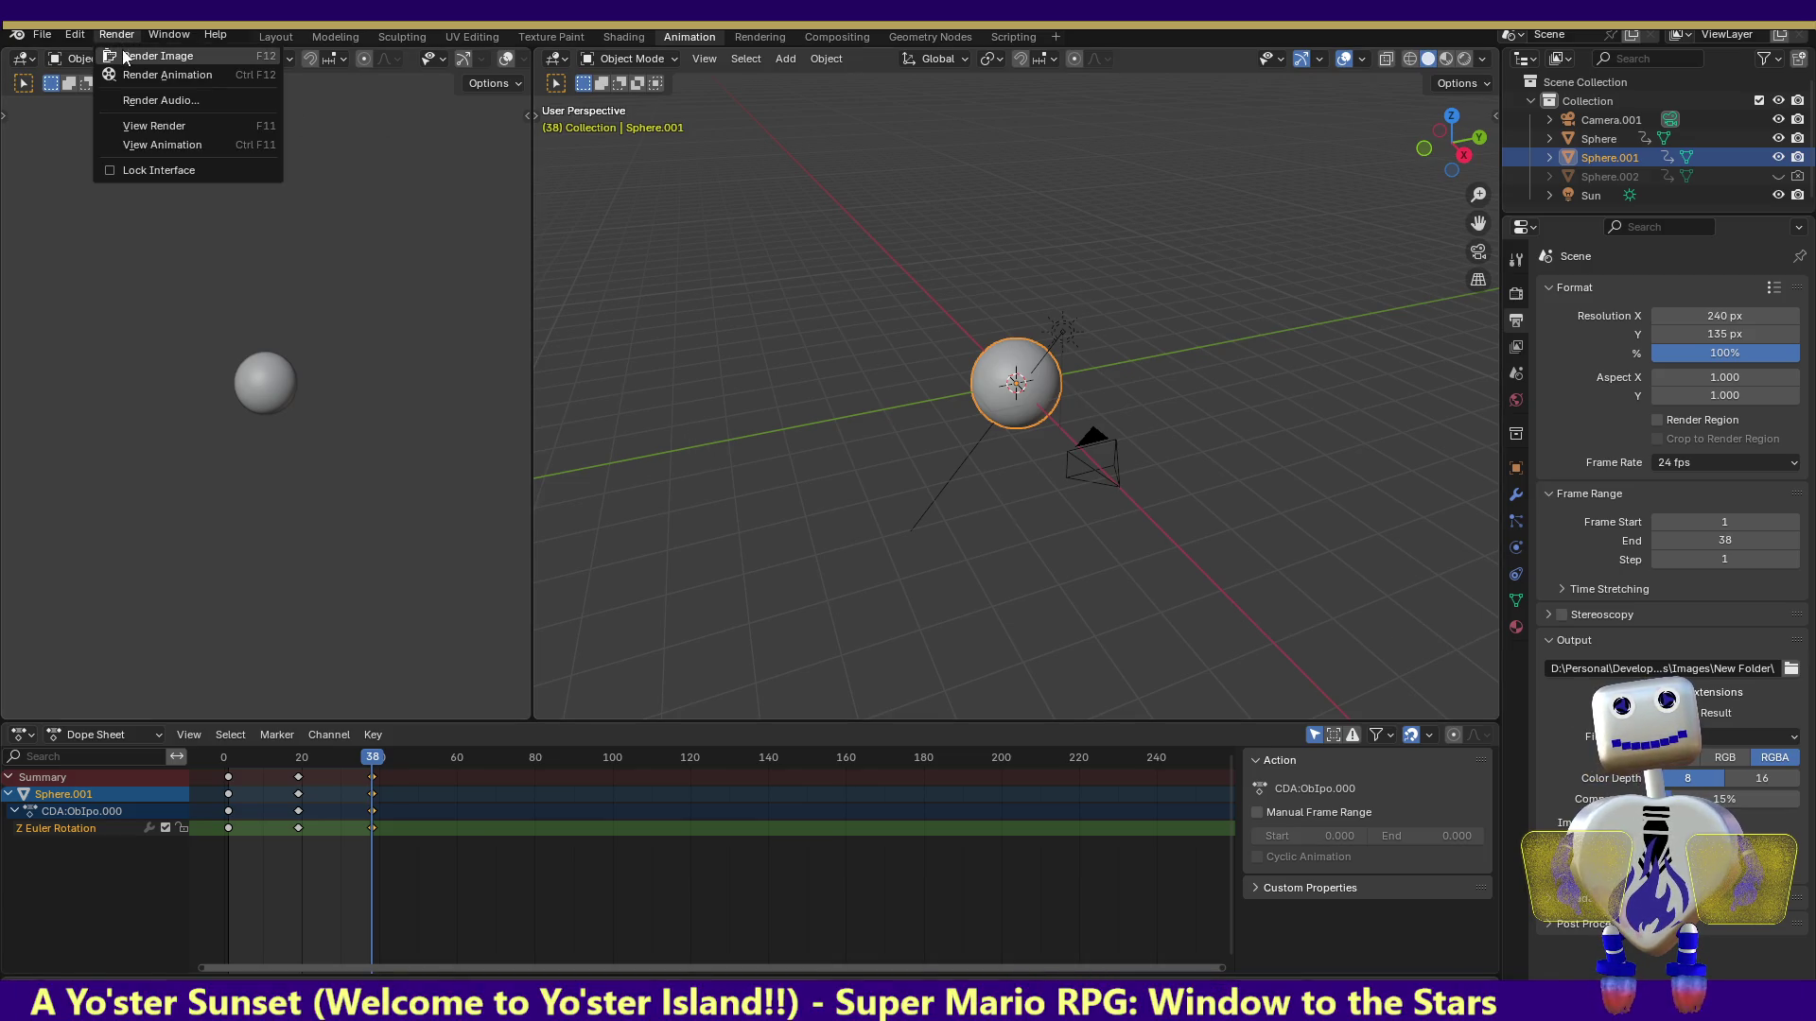
pyautogui.click(127, 75)
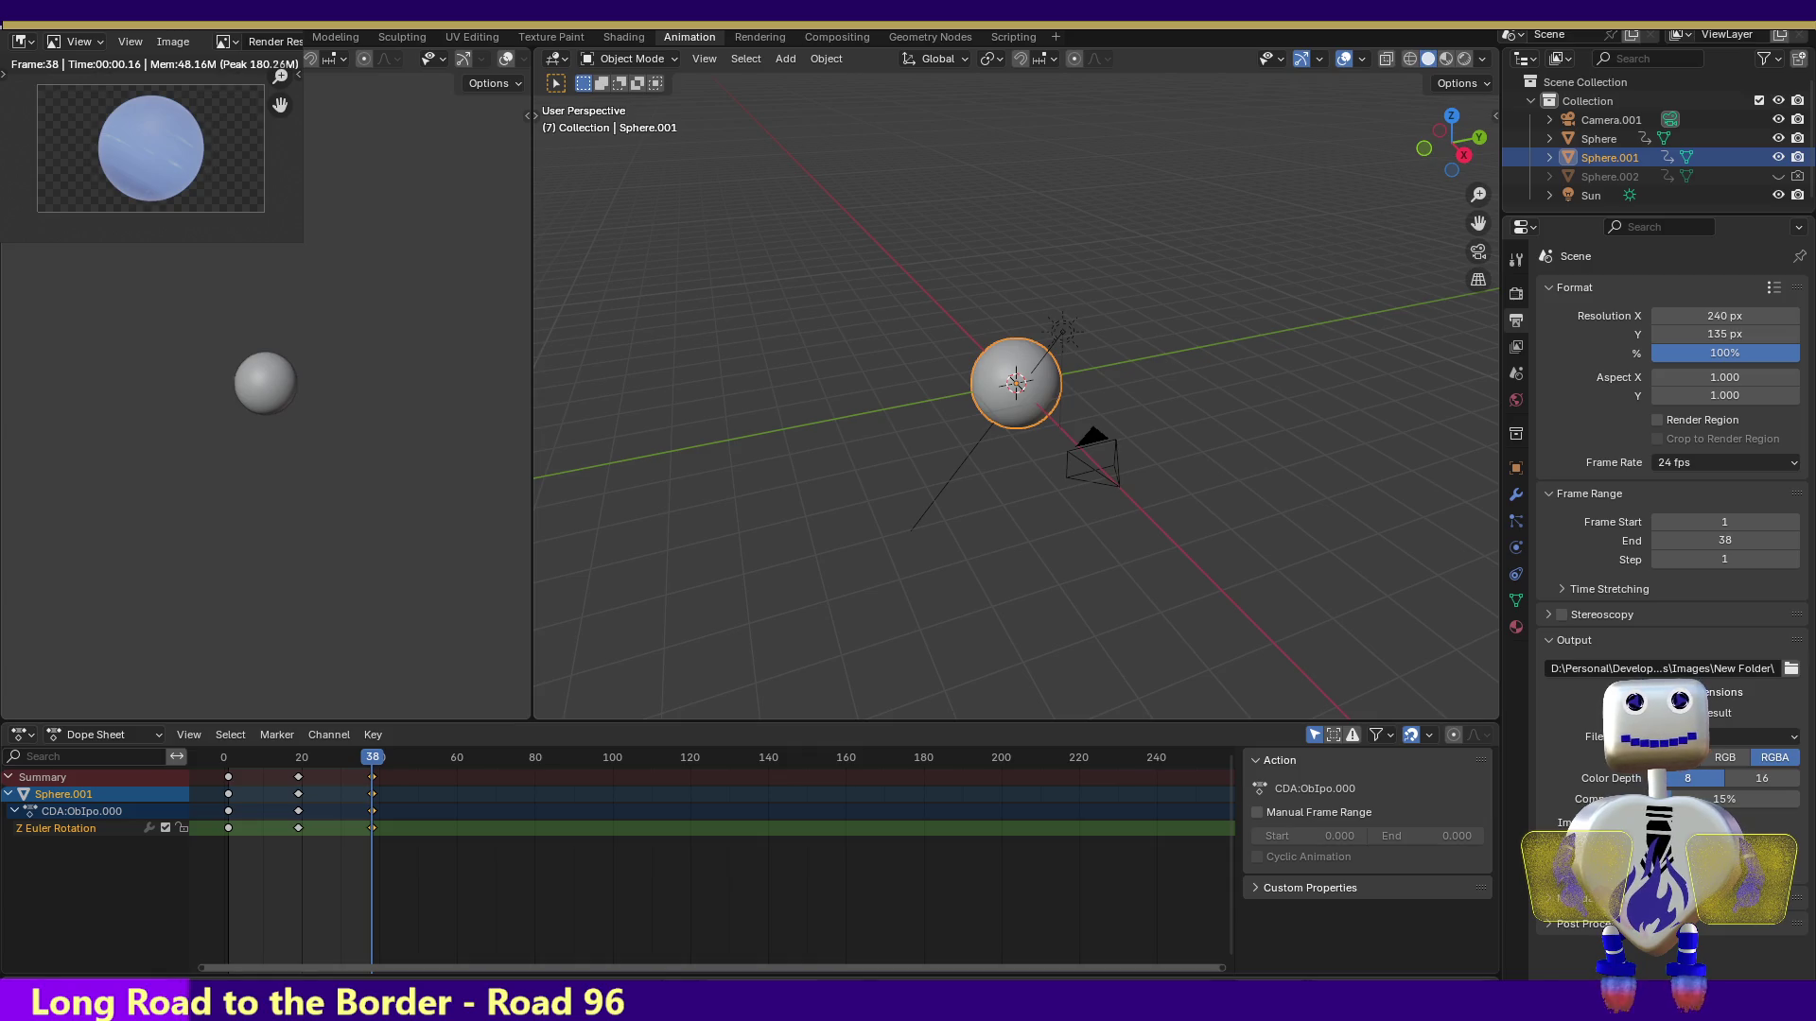
pyautogui.press('Escape')
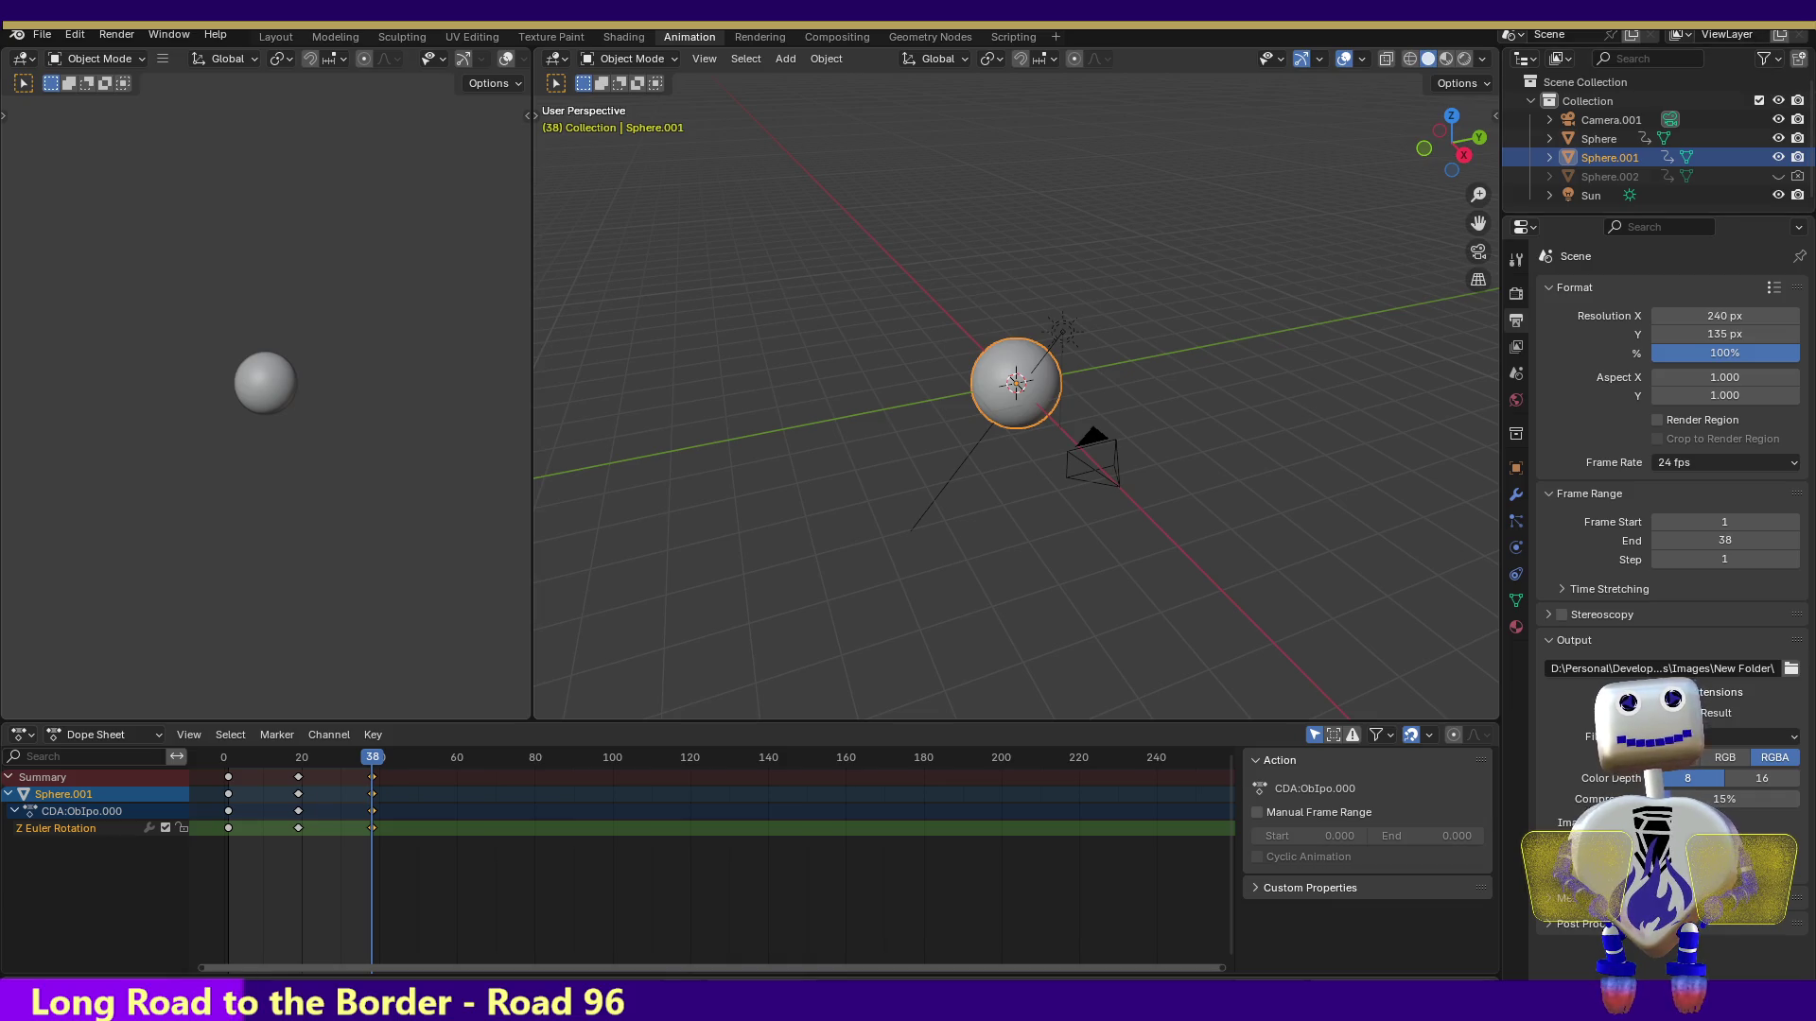
pyautogui.hotkey('alt', 'Tab')
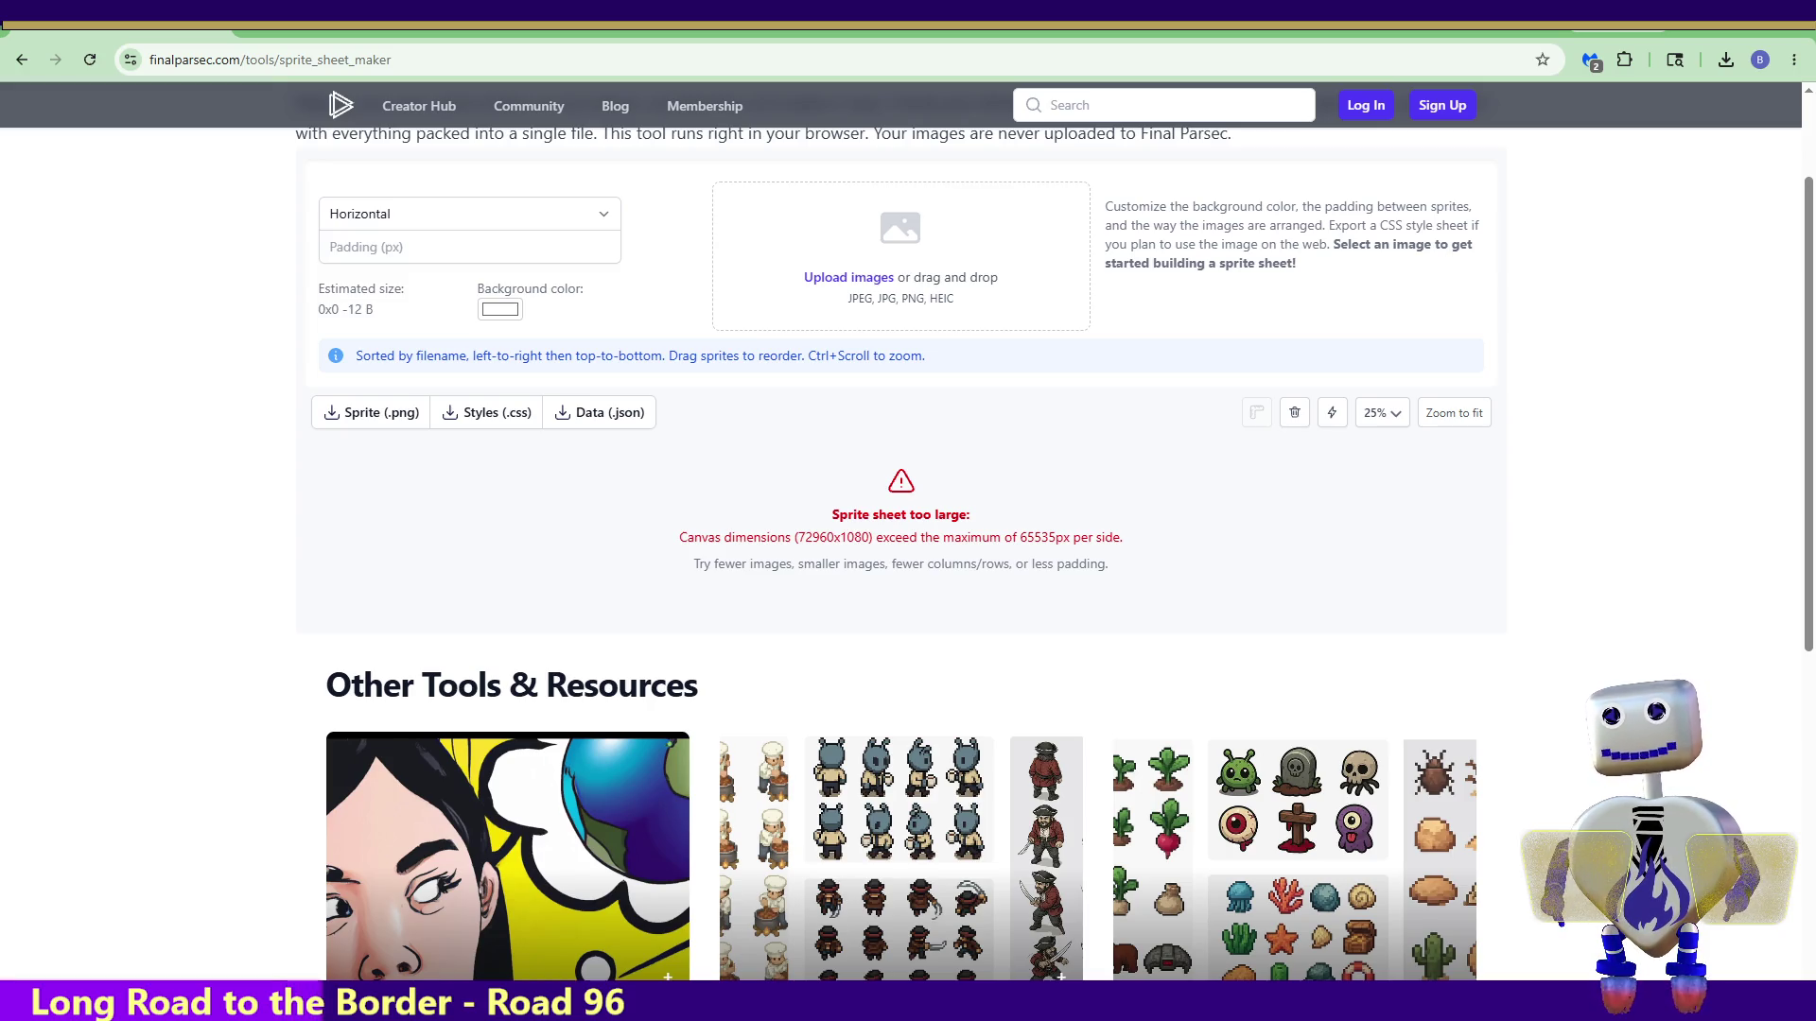
# Reload the sprite sheet maker to clear the oversized sheet and choose the Horizontal arrangement
pyautogui.moveTo(539, 832)
pyautogui.mouseDown()
pyautogui.moveTo(478, 579)
pyautogui.moveTo(670, 579)
pyautogui.moveTo(851, 545)
pyautogui.moveTo(843, 296)
pyautogui.mouseUp()
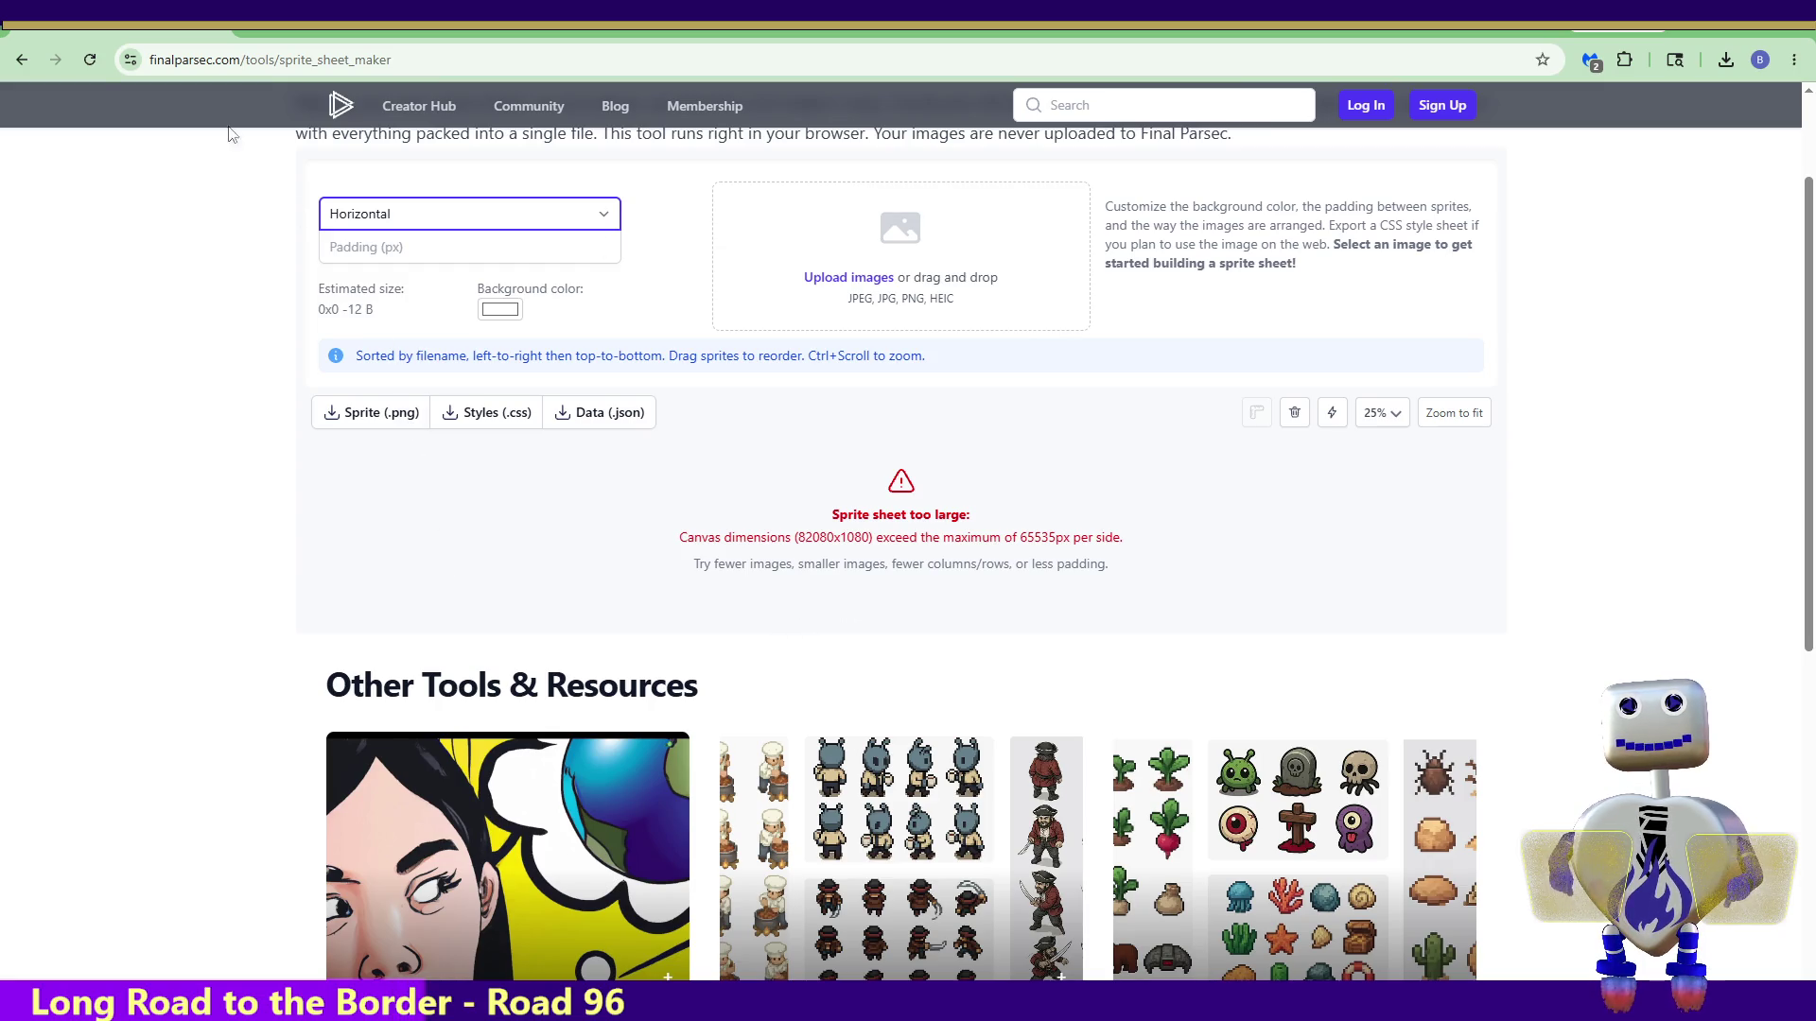
pyautogui.click(90, 60)
pyautogui.click(357, 214)
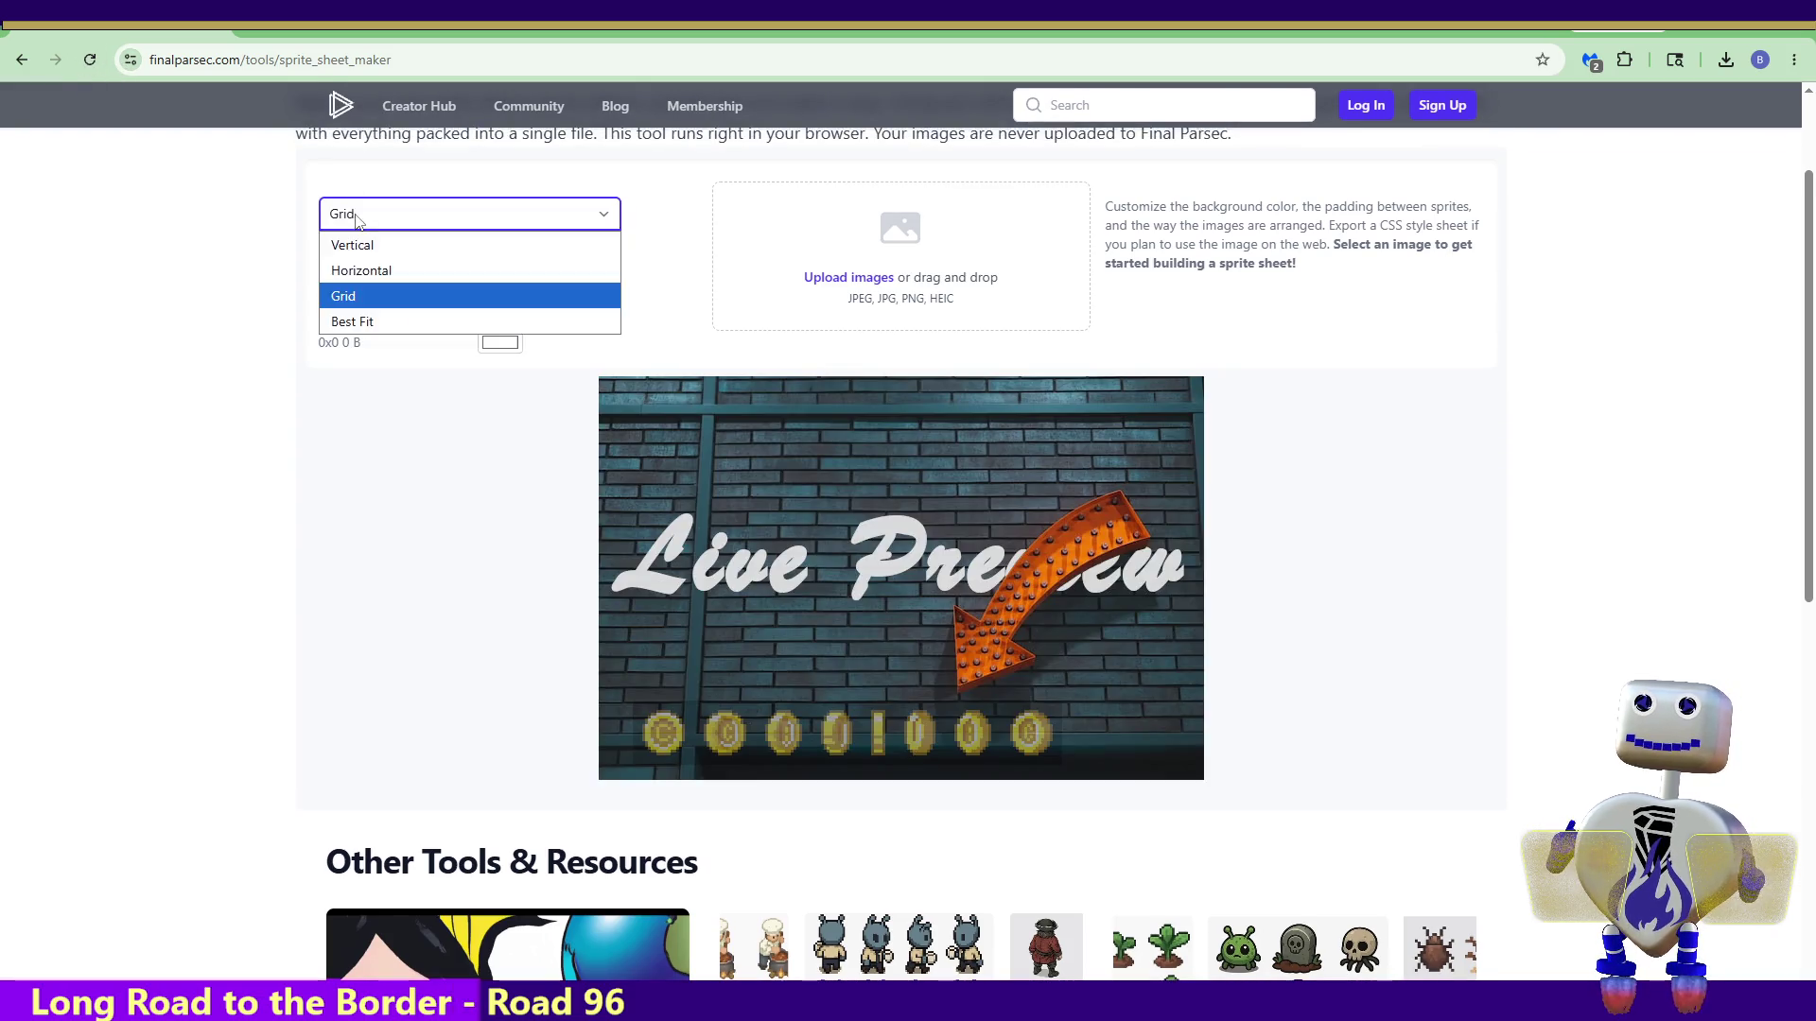
pyautogui.click(388, 273)
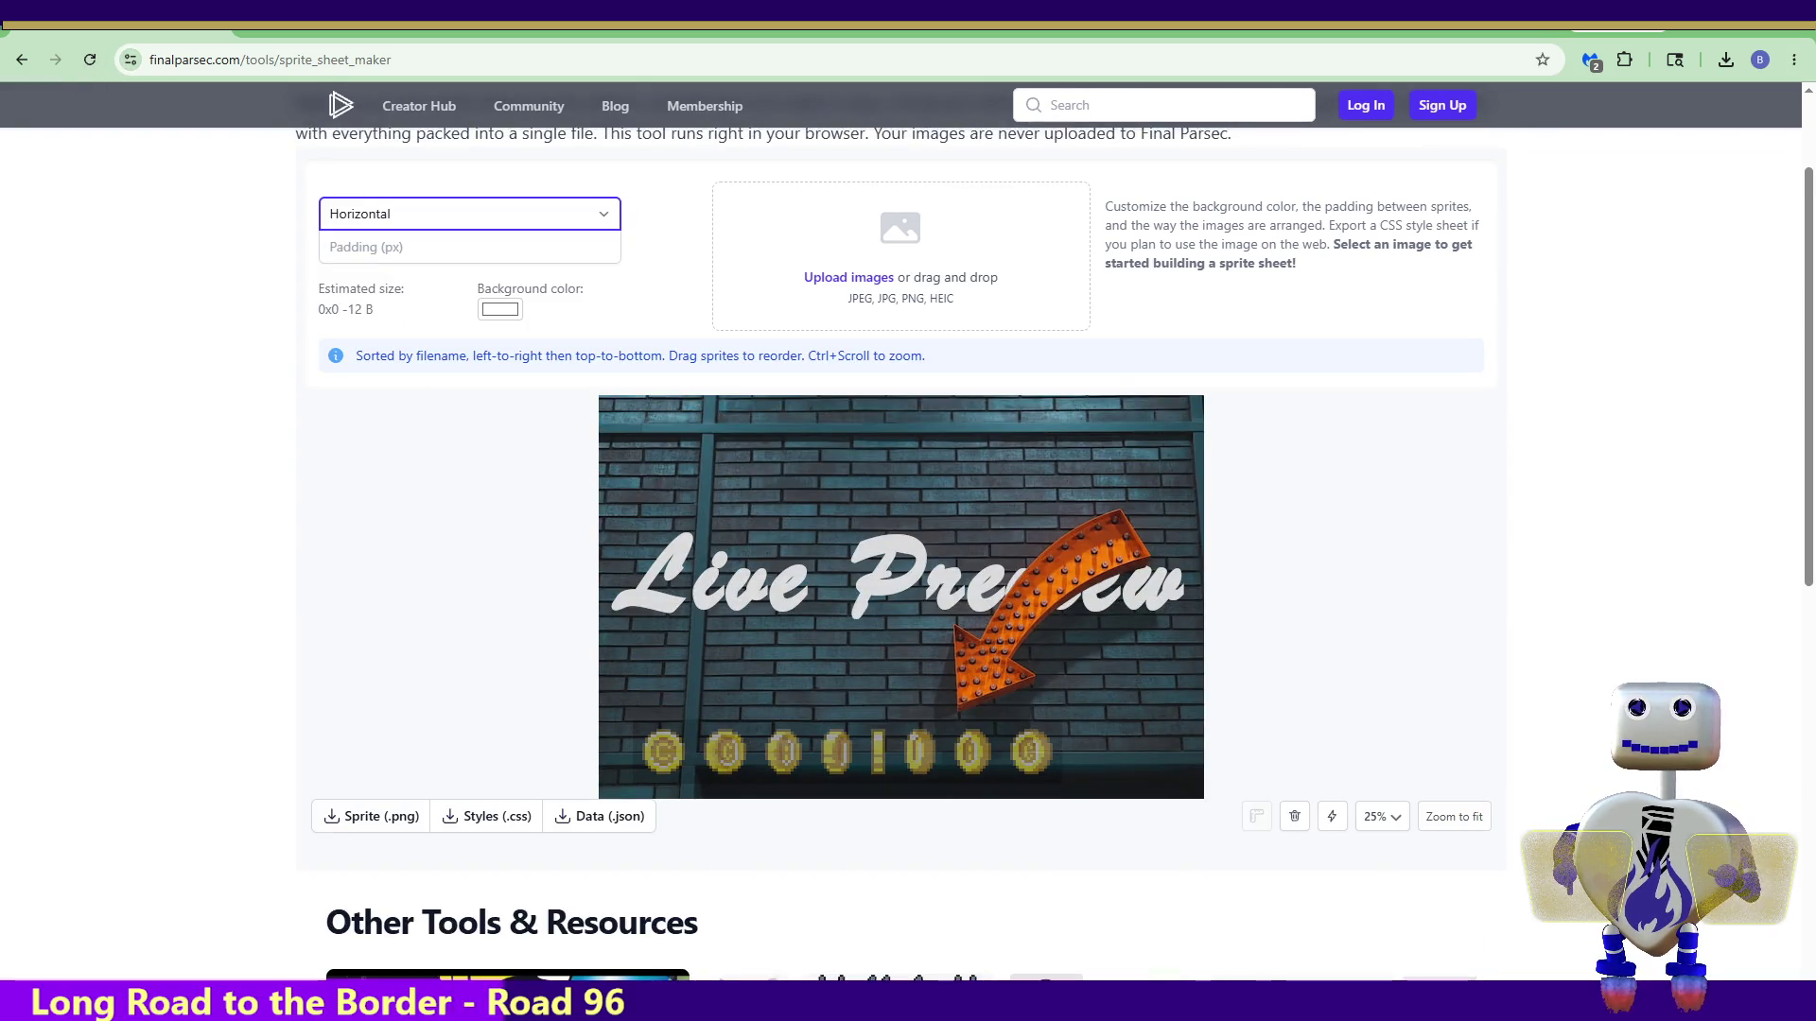
# Upload the 38 small frames and download the 9120x135 sheet as sprite_sheet.png
pyautogui.moveTo(920, 807); pyautogui.dragTo(886, 304)
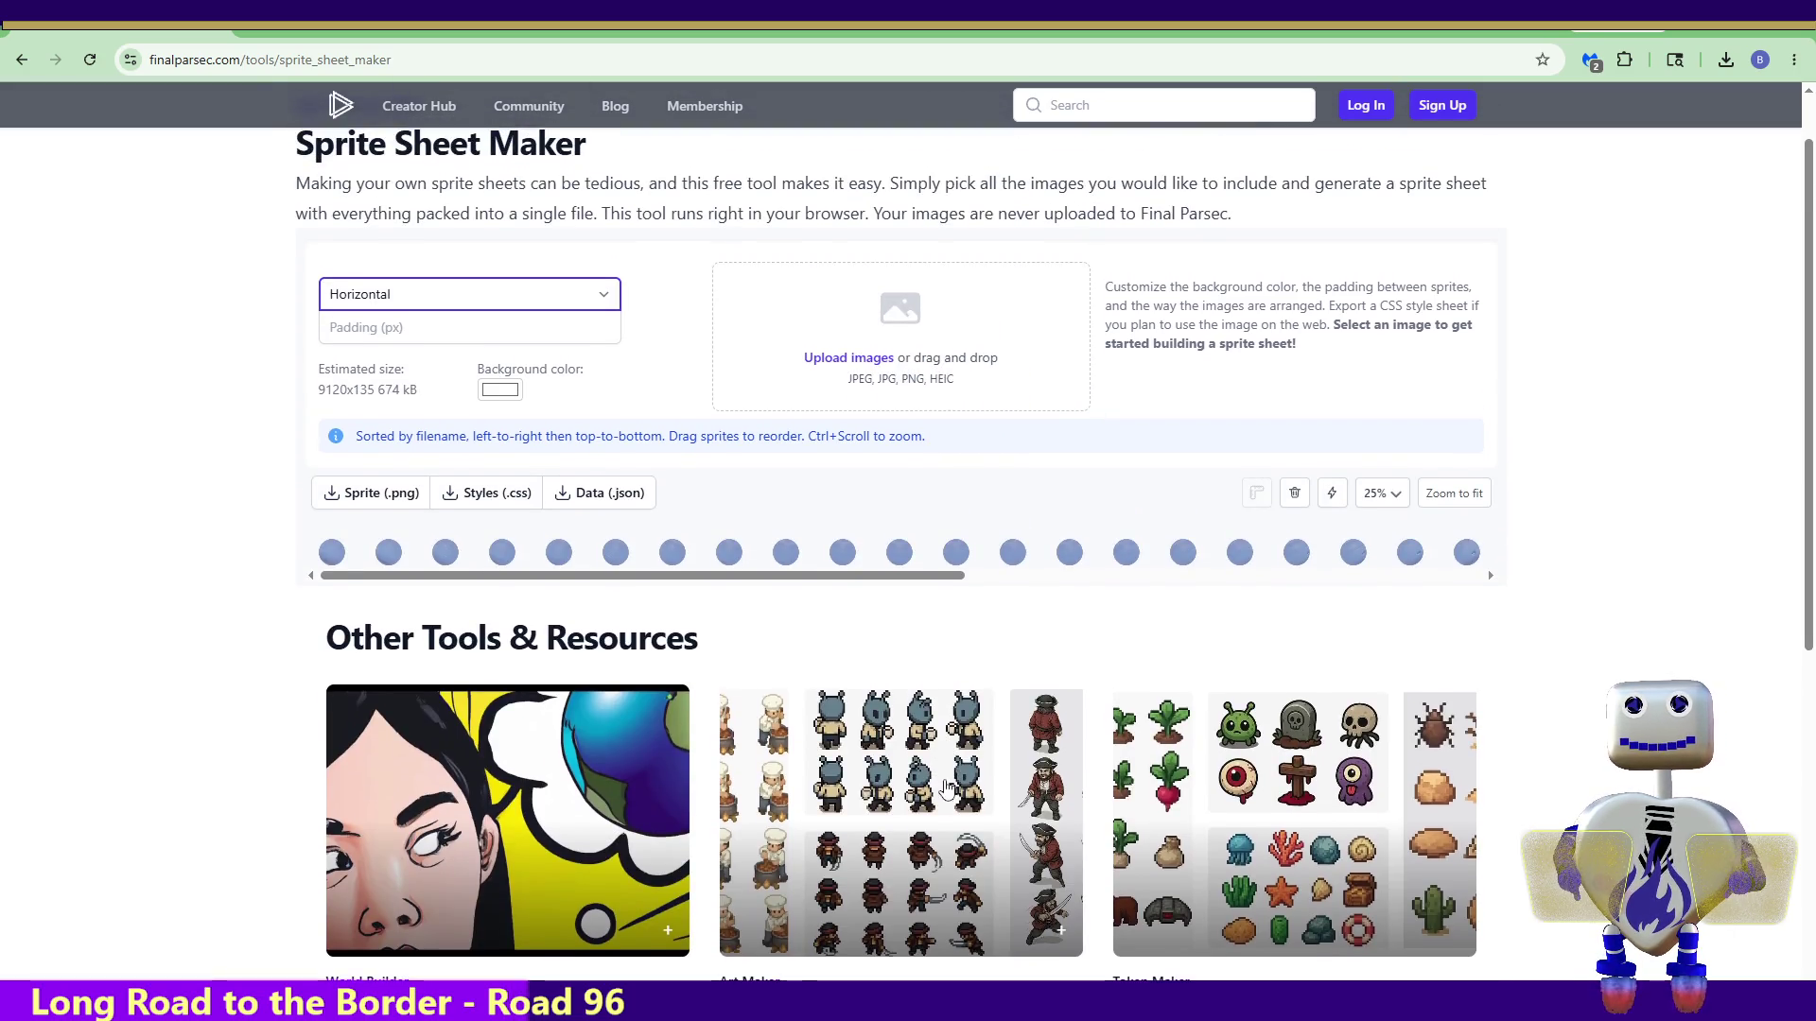
pyautogui.moveTo(713, 576); pyautogui.dragTo(1228, 579)
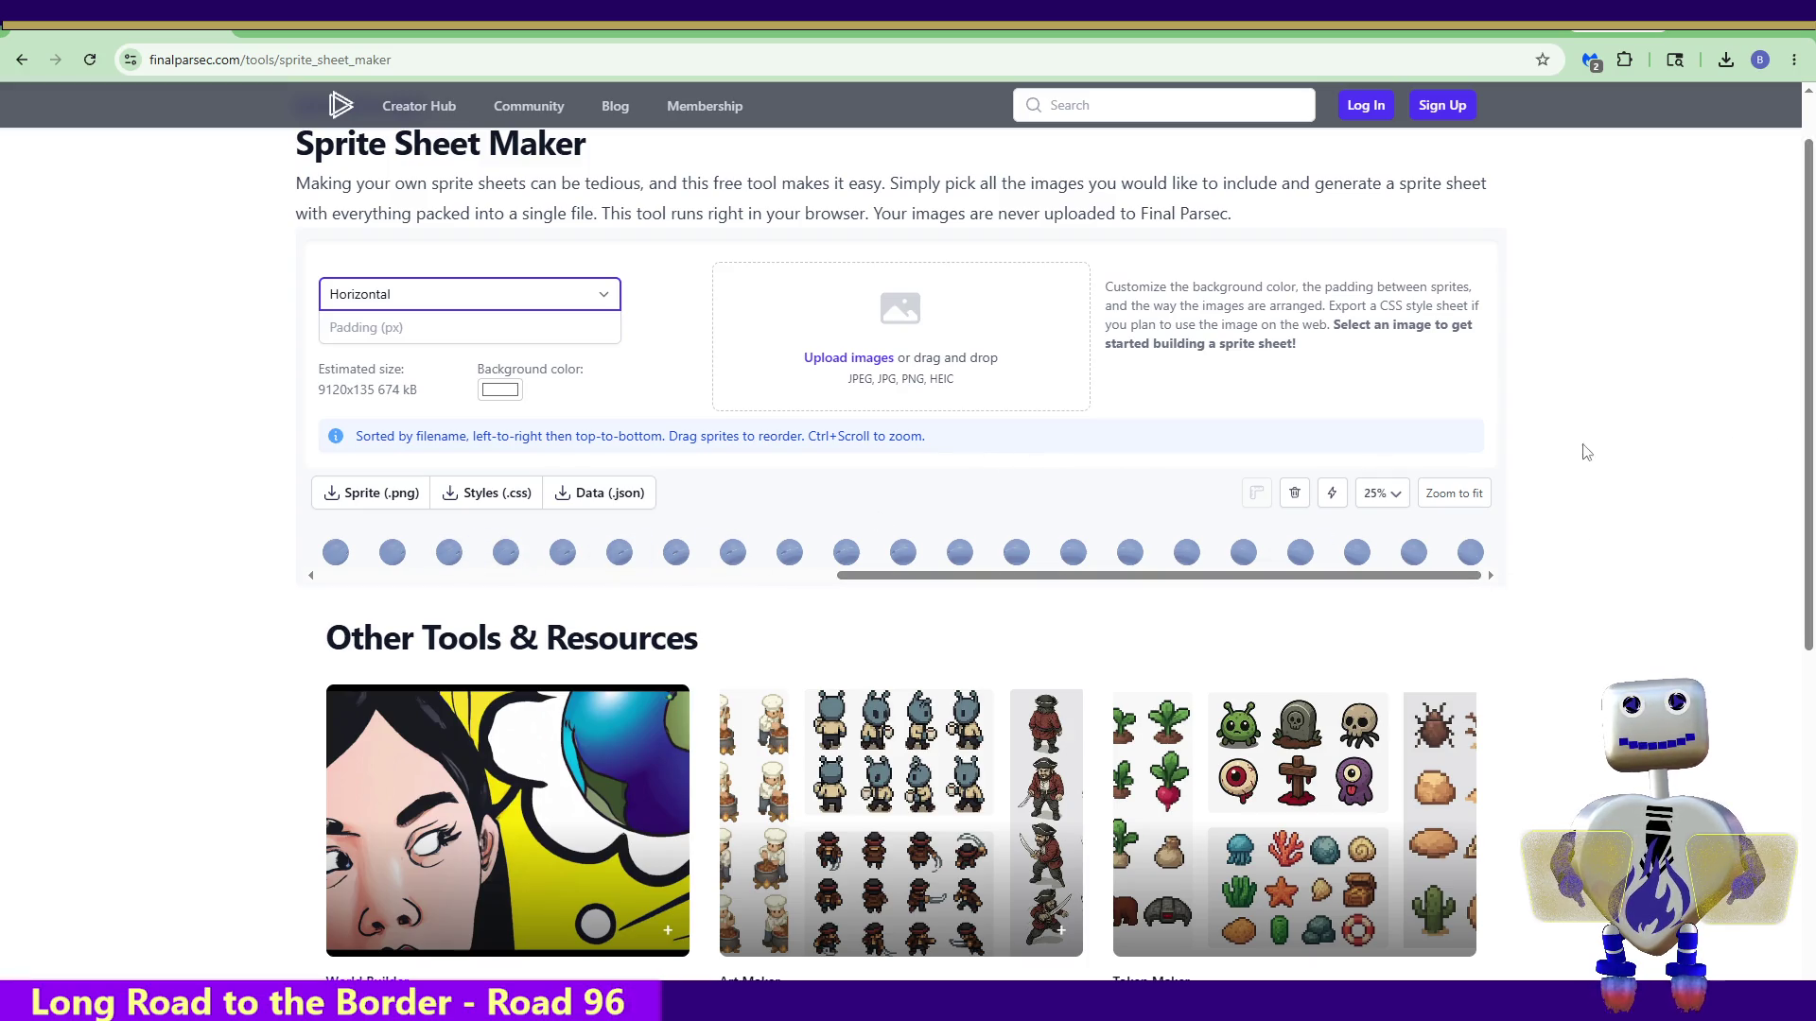
pyautogui.click(343, 496)
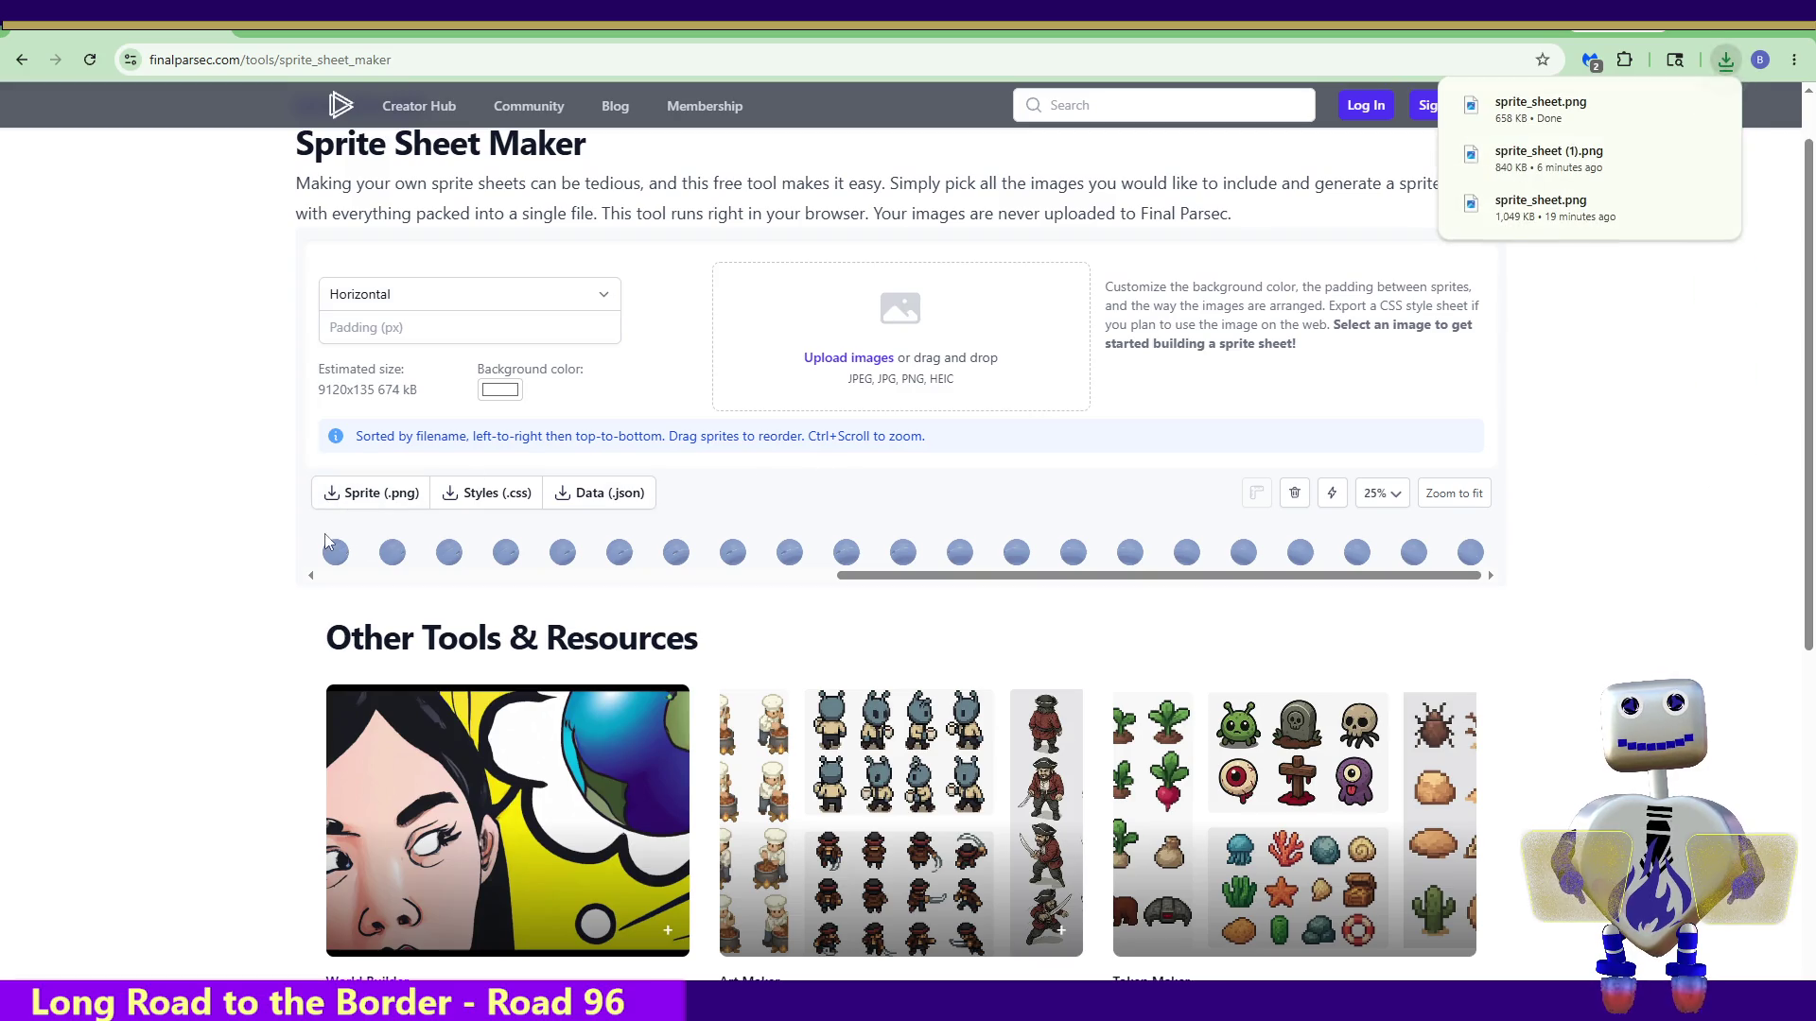